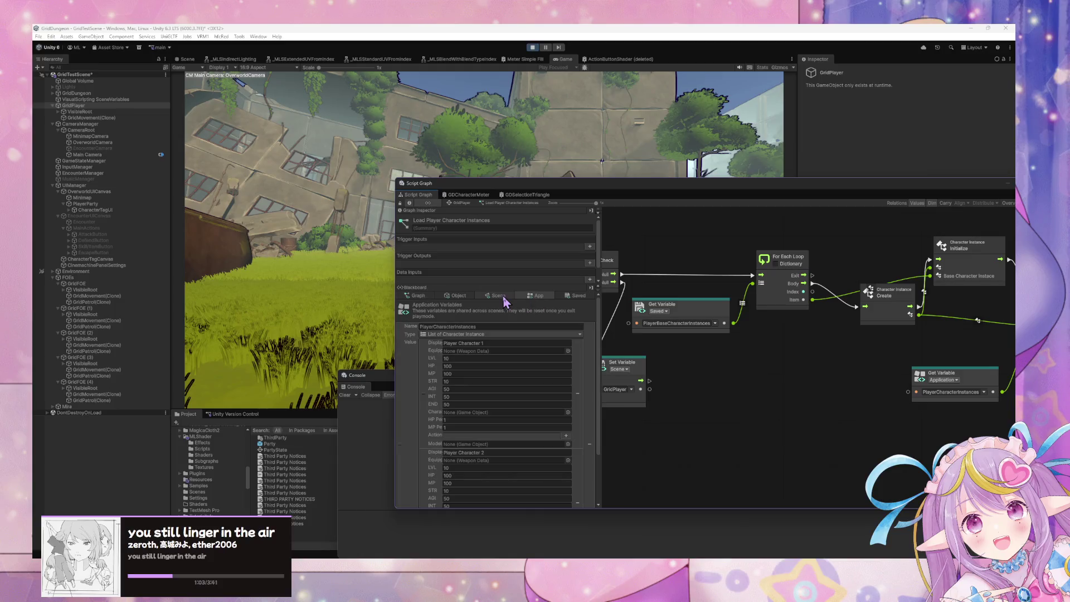
- Compare the Blackboard's App and Saved character lists by switching between them
left_click(501, 296)
left_click(541, 297)
left_click(582, 298)
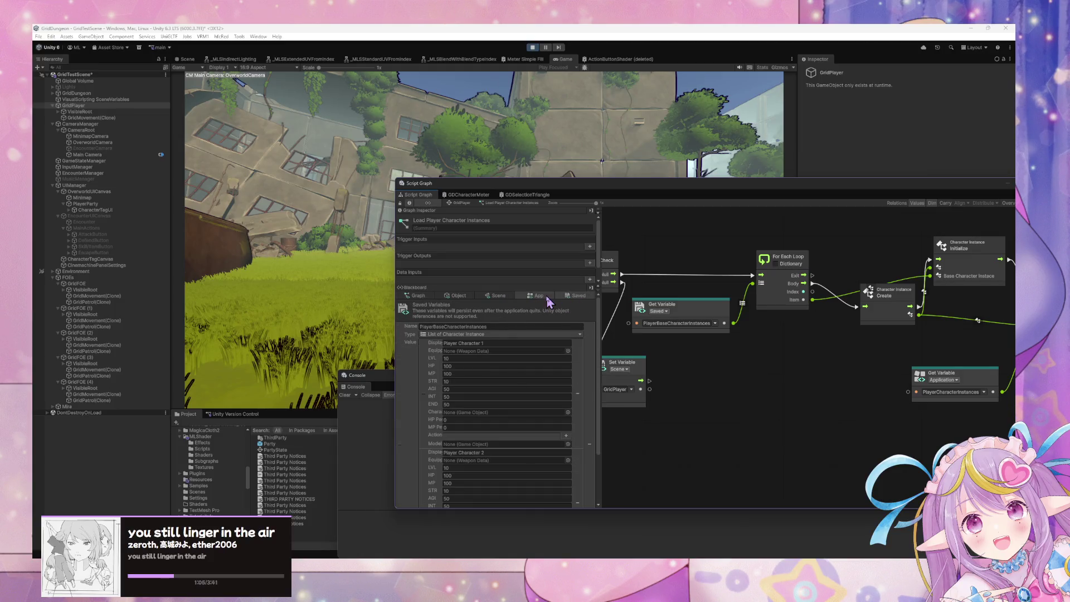
left_click(556, 299)
left_click(579, 298)
left_click(556, 300)
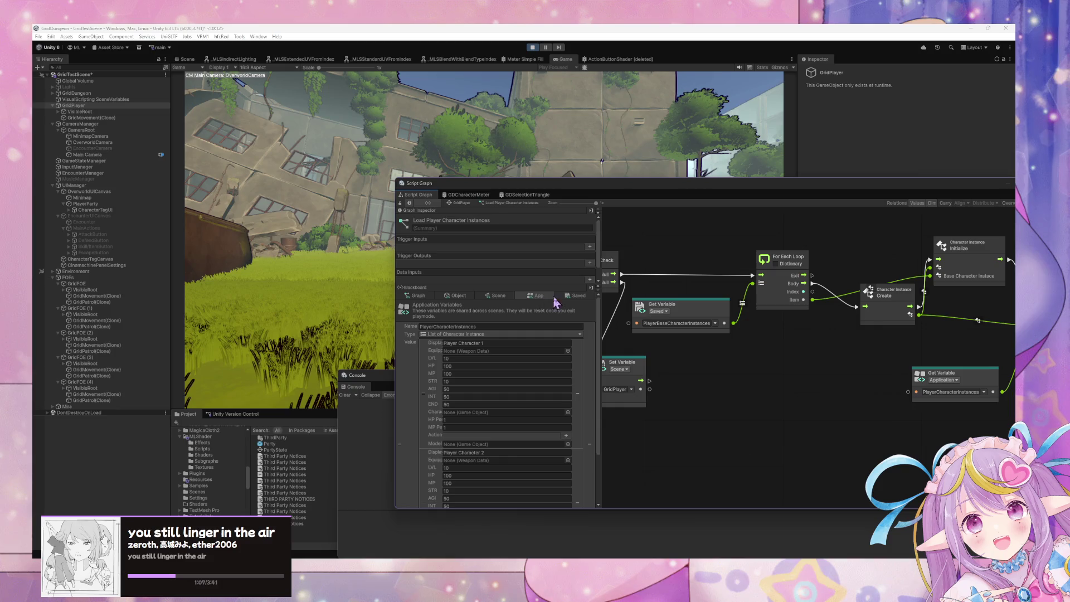
left_click(579, 298)
left_click(556, 299)
left_click(580, 298)
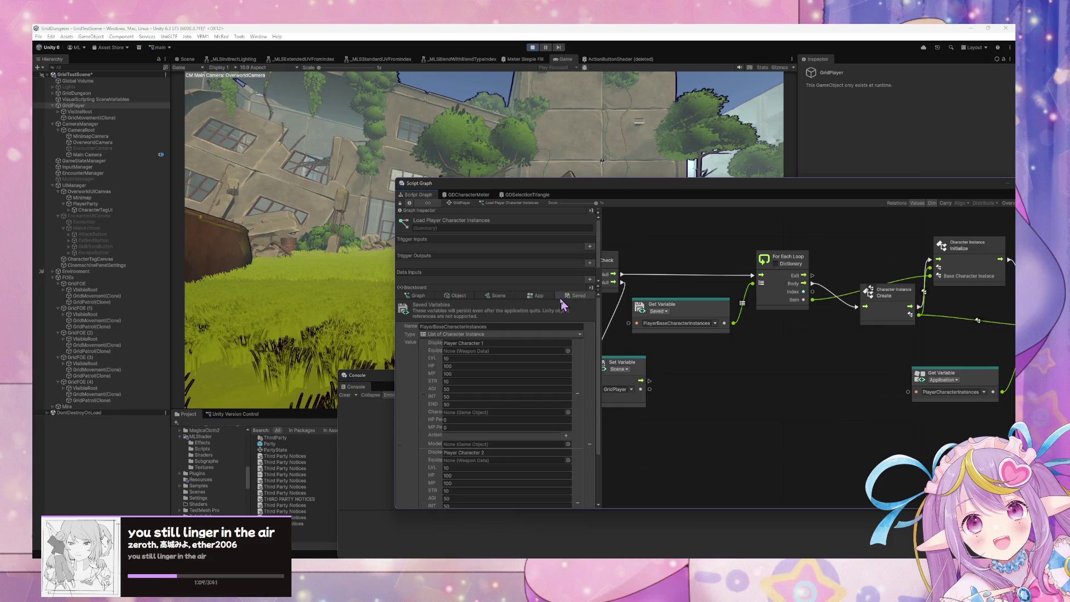
left_click(553, 299)
left_click(582, 301)
- Recheck both lists, exit Play mode, and view the now-empty Saved variables
left_click(542, 300)
left_click(582, 301)
left_click(532, 48)
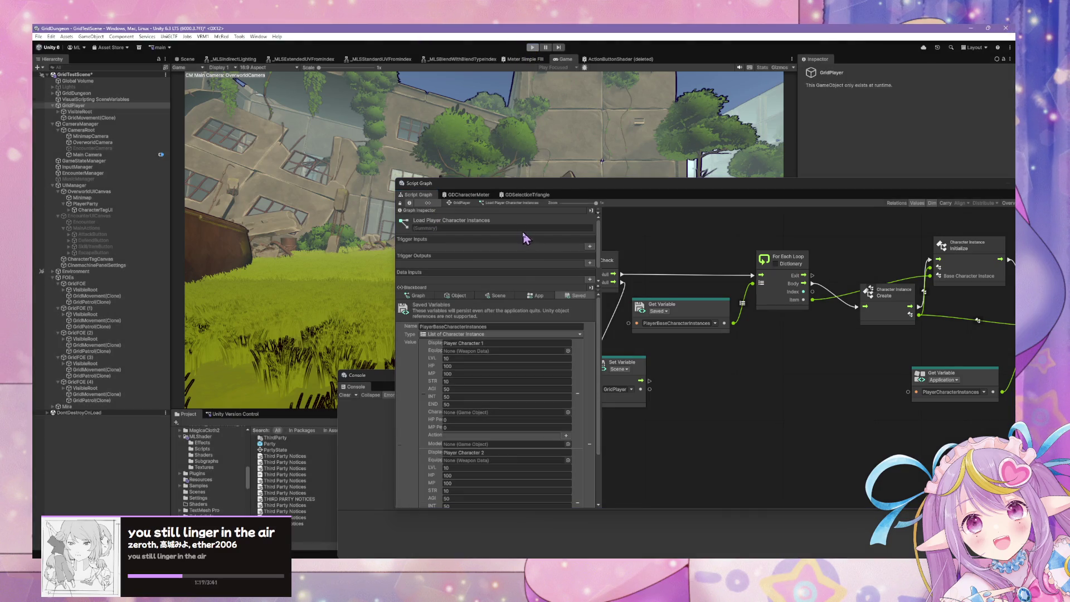
left_click(582, 297)
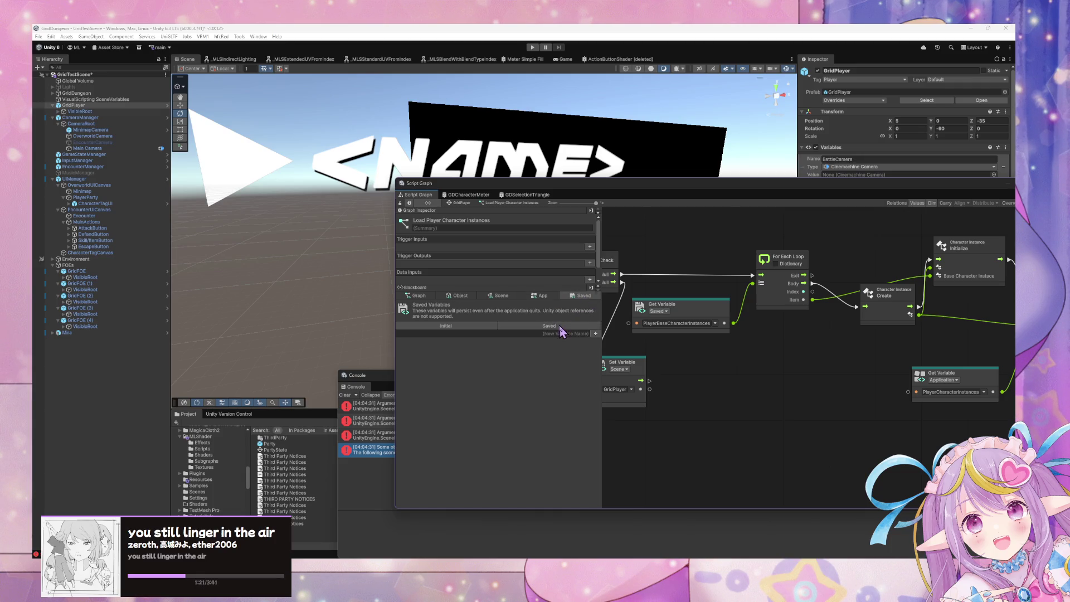
- Equip Player Character 1 with BasicSword in the Saved character list
left_click(559, 327)
left_click(568, 359)
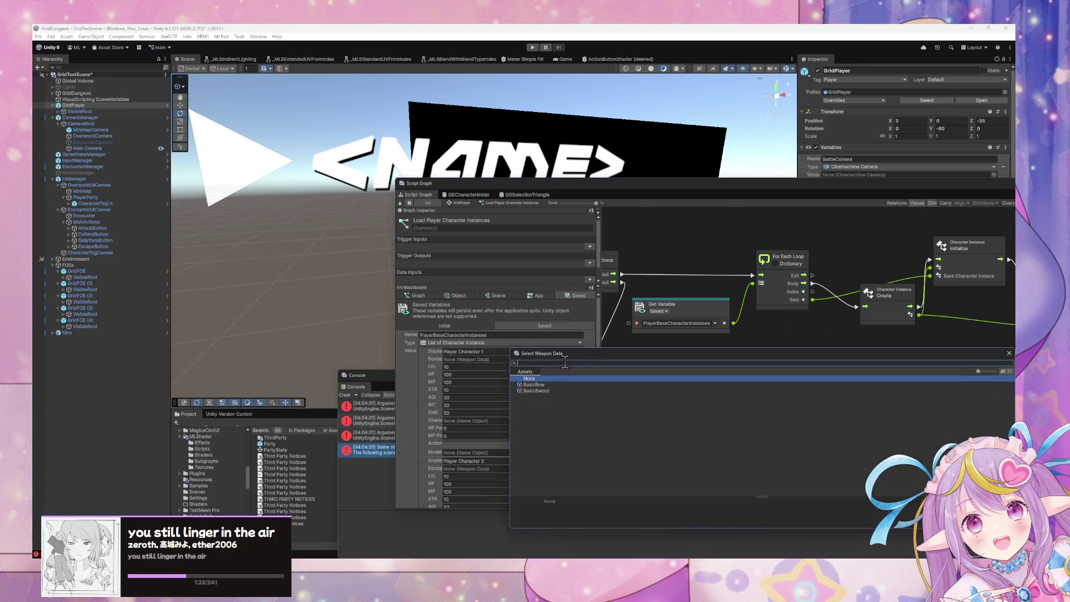
left_click(545, 386)
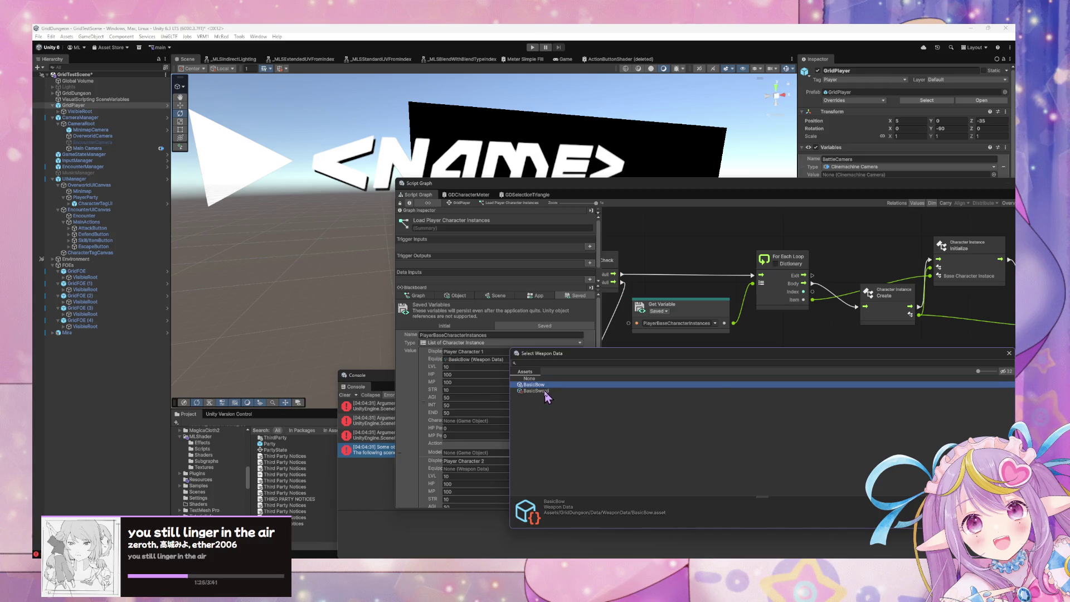
double_click(545, 391)
- Equip Player Character 2 with BasicBow in the Saved character list
left_click(567, 468)
left_click(546, 415)
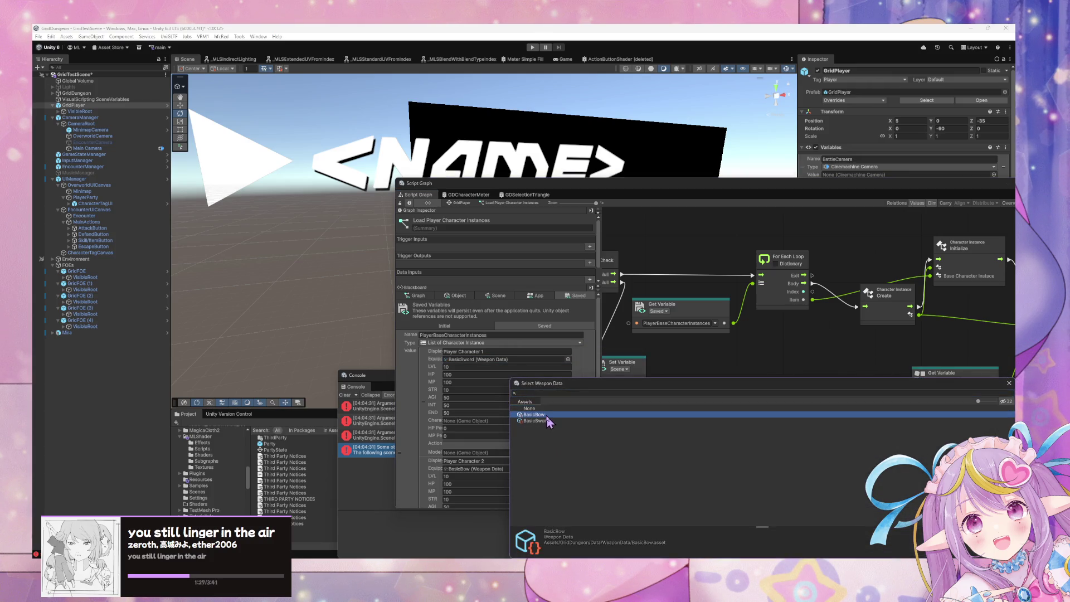
double_click(546, 416)
scroll(548, 402, "down", 3)
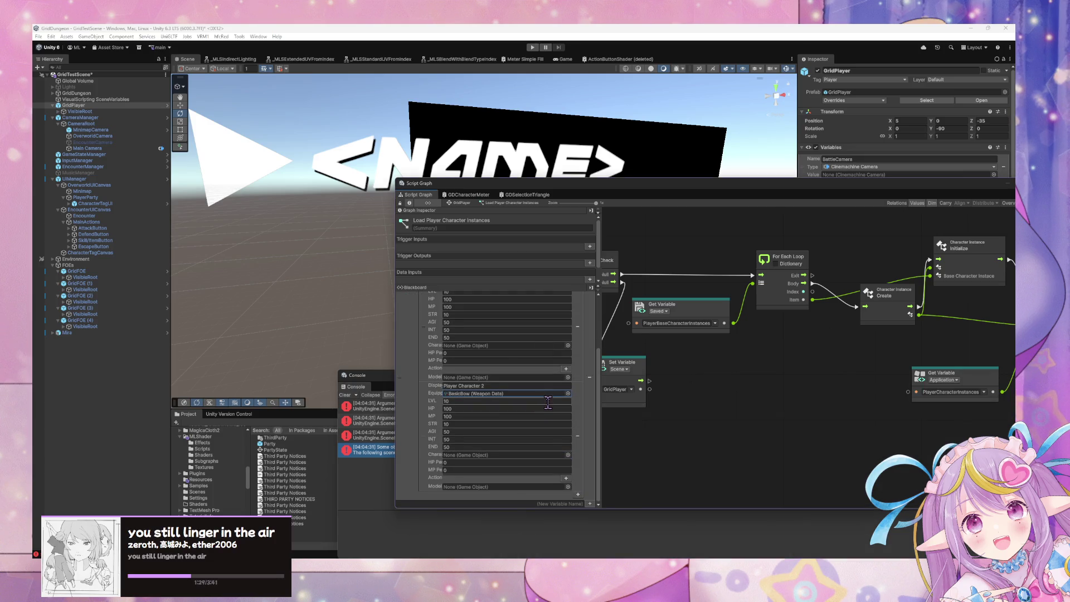
scroll(547, 402, "up", 3)
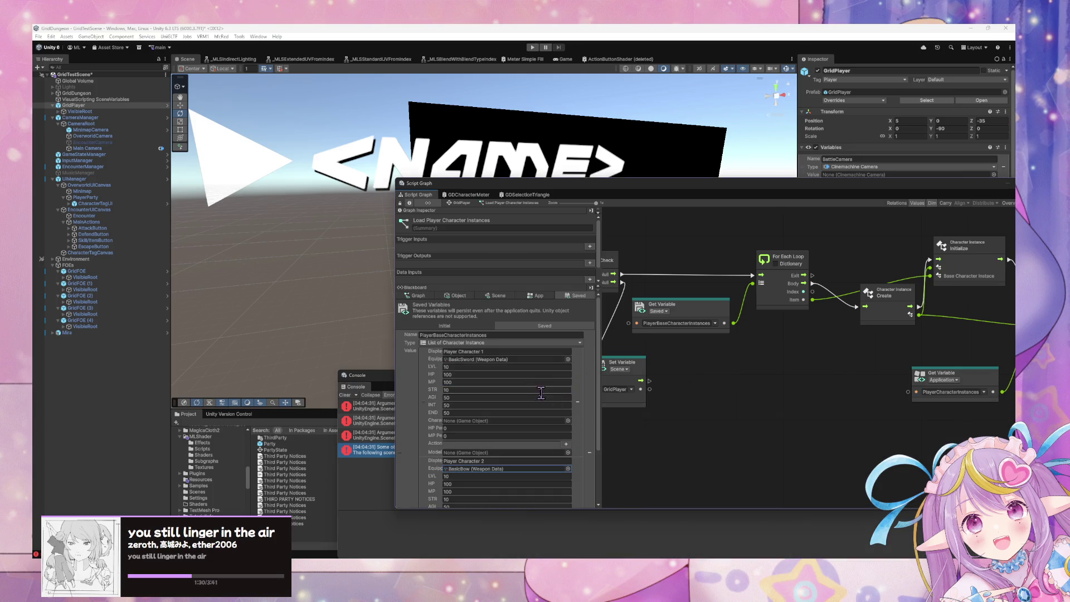
- Recheck the App and Saved character values, then save the scene
left_click(531, 296)
left_click(580, 296)
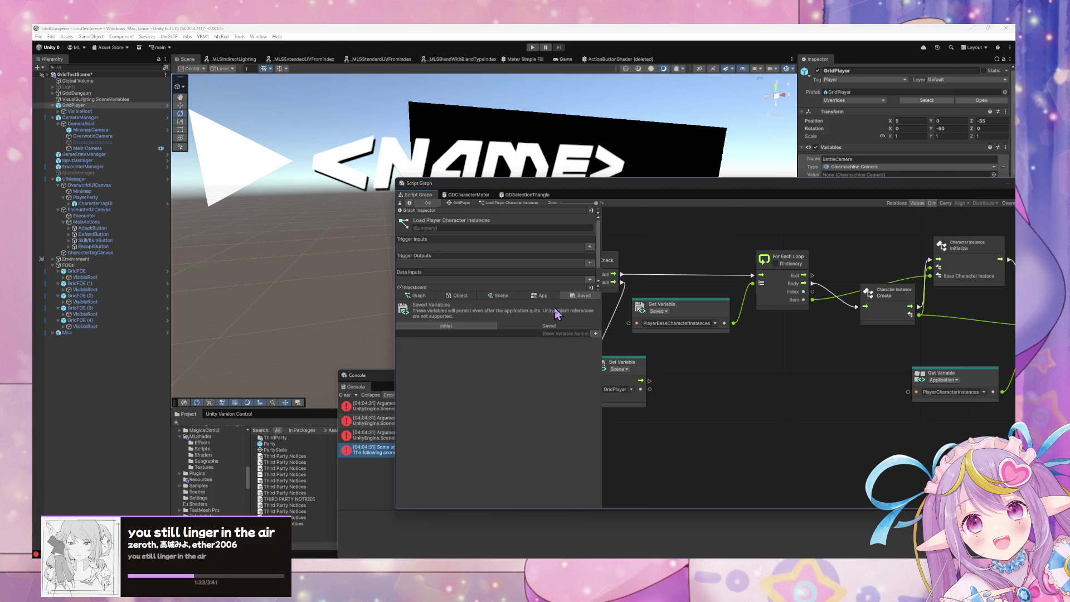
left_click(549, 326)
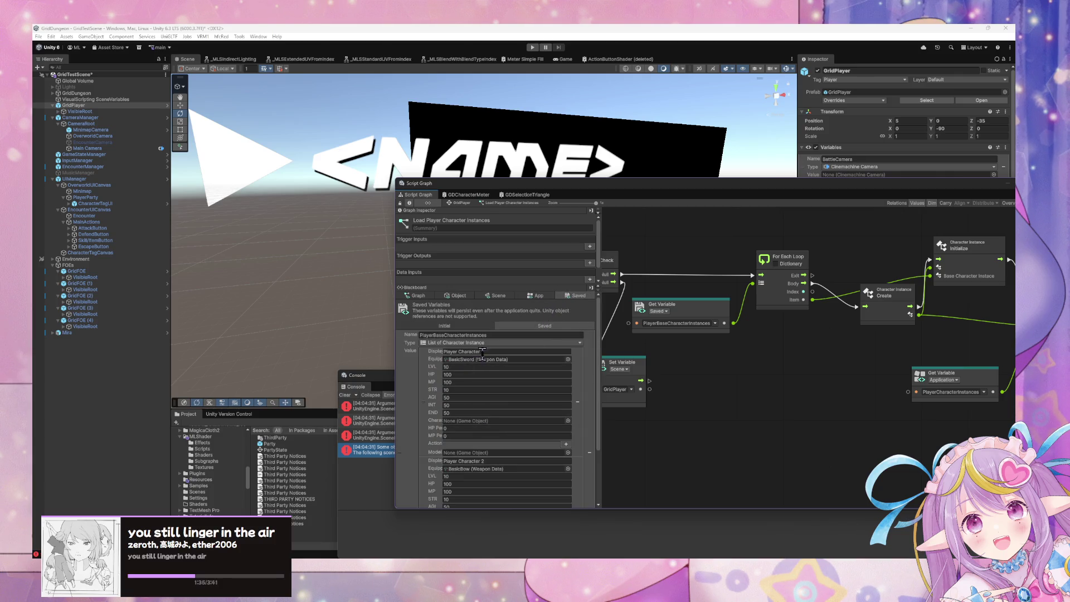
scroll(493, 351, "down", 2)
scroll(495, 351, "up", 3)
key("ctrl+s")
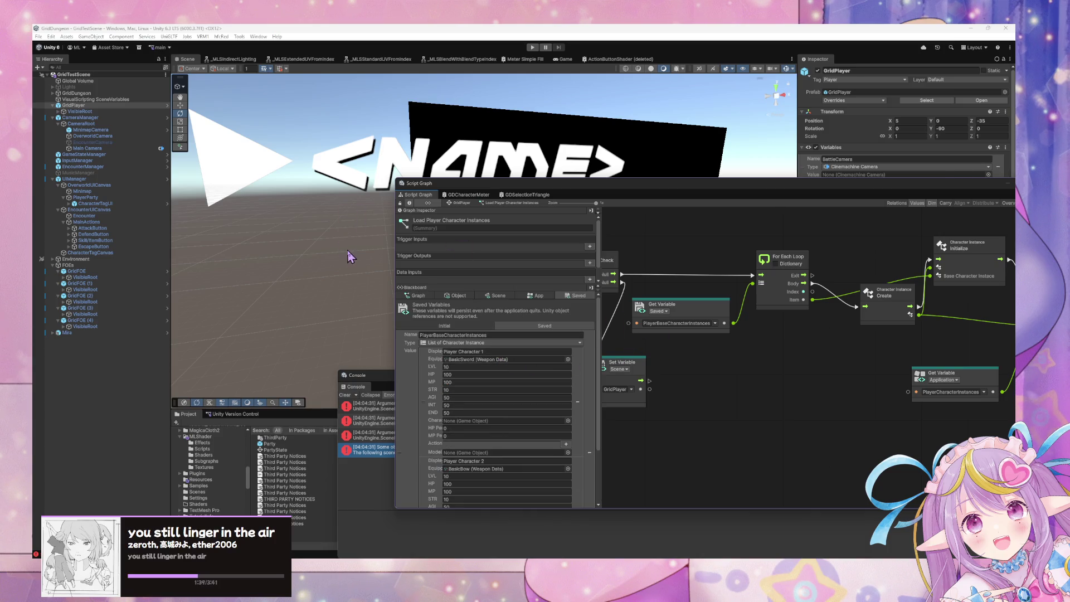
- Enter Play mode and select EncounterManager to display its State Graph
left_click(536, 49)
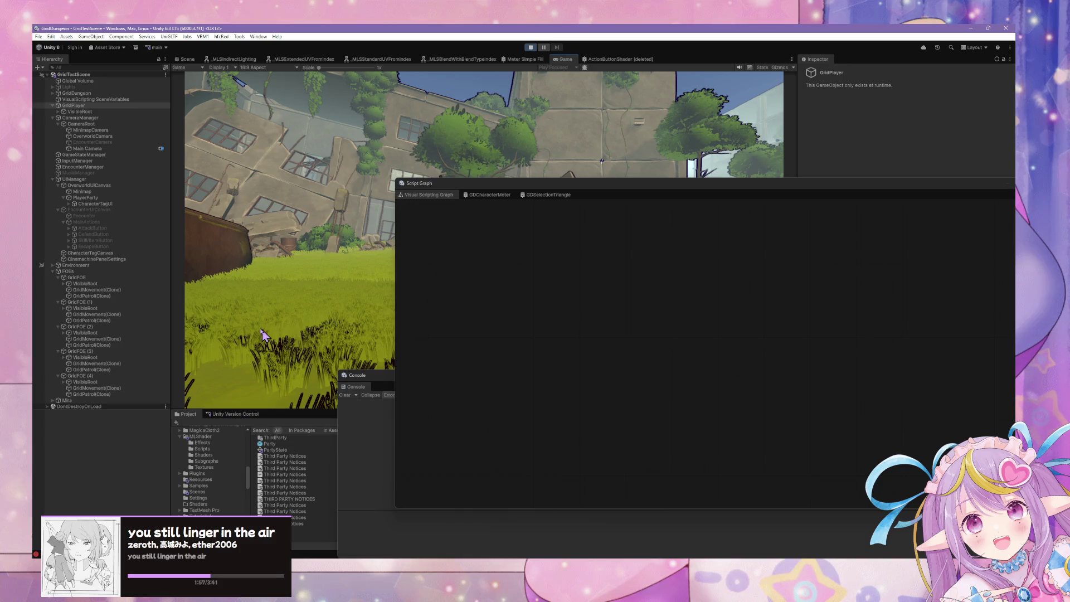
left_click(87, 170)
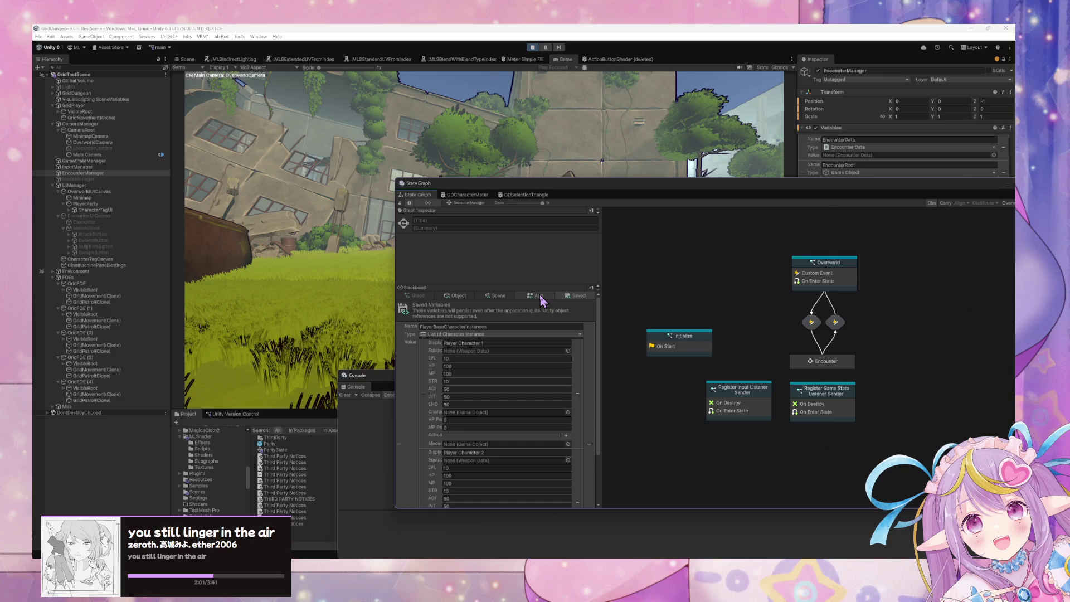
- In the App list, equip Player Character 1 with BasicSword and Player Character 2 with BasicBow
left_click(540, 298)
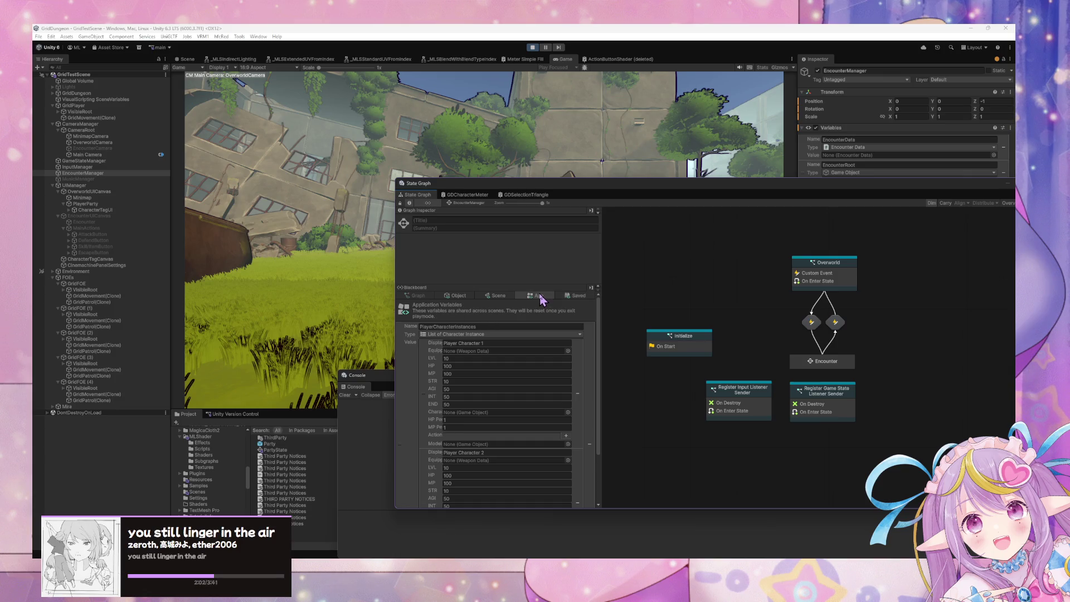
left_click(568, 351)
left_click(557, 377)
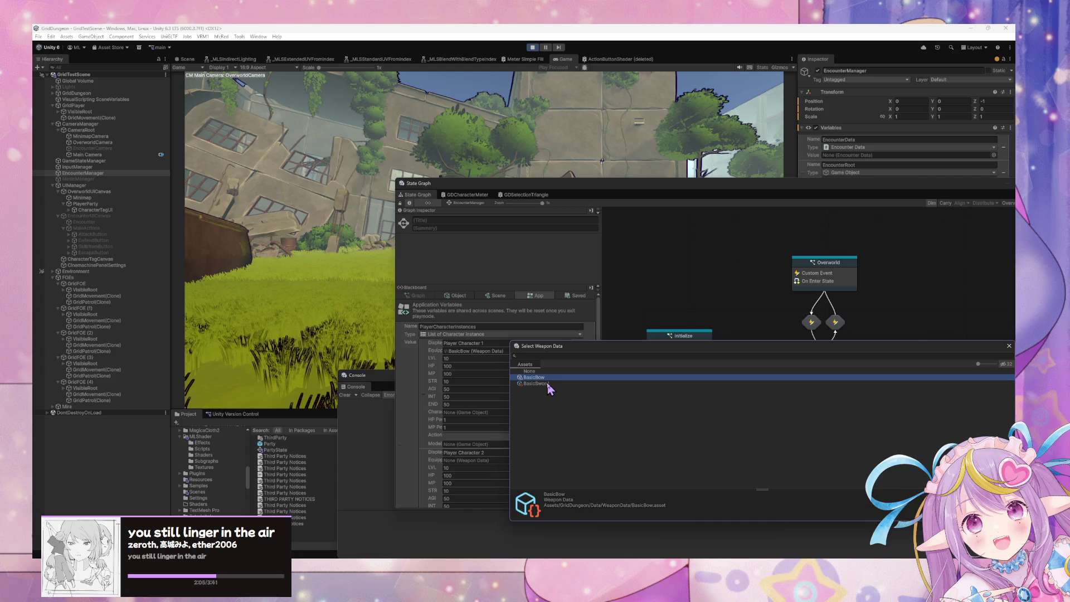
double_click(547, 383)
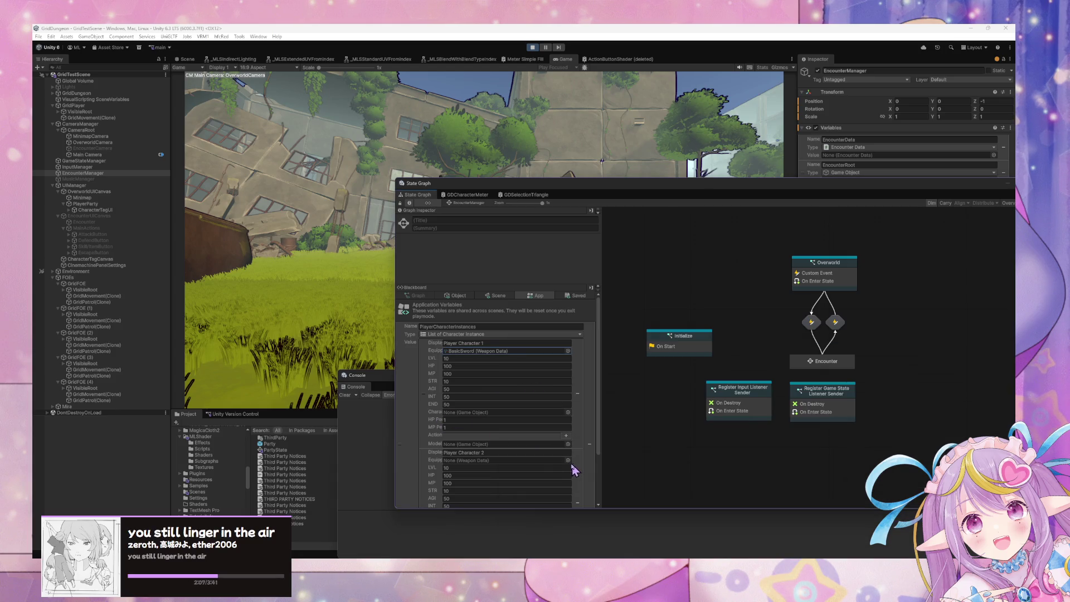
left_click(567, 460)
double_click(567, 415)
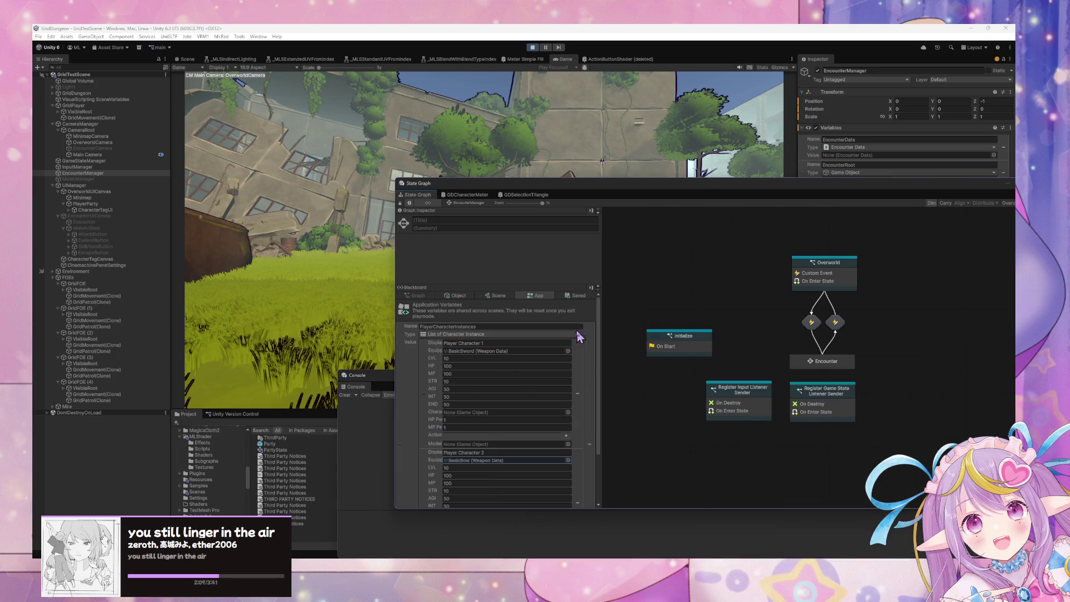
left_click(248, 257)
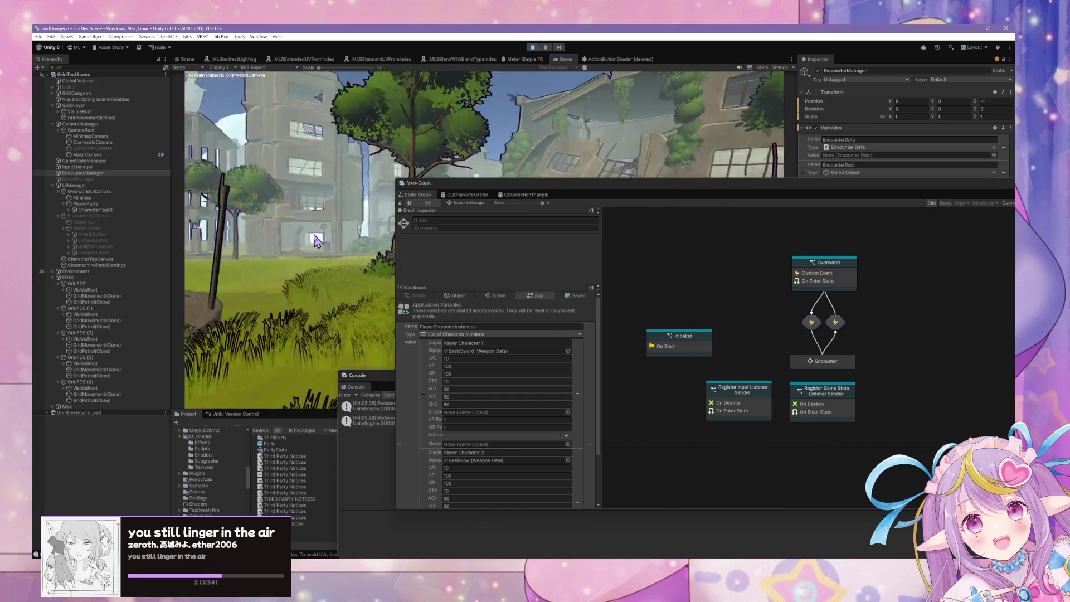
- Attack in the encounter and read the CharacterInstance-to-GameObject InvalidConversionException stack trace
left_click_drag(513, 195, 819, 202)
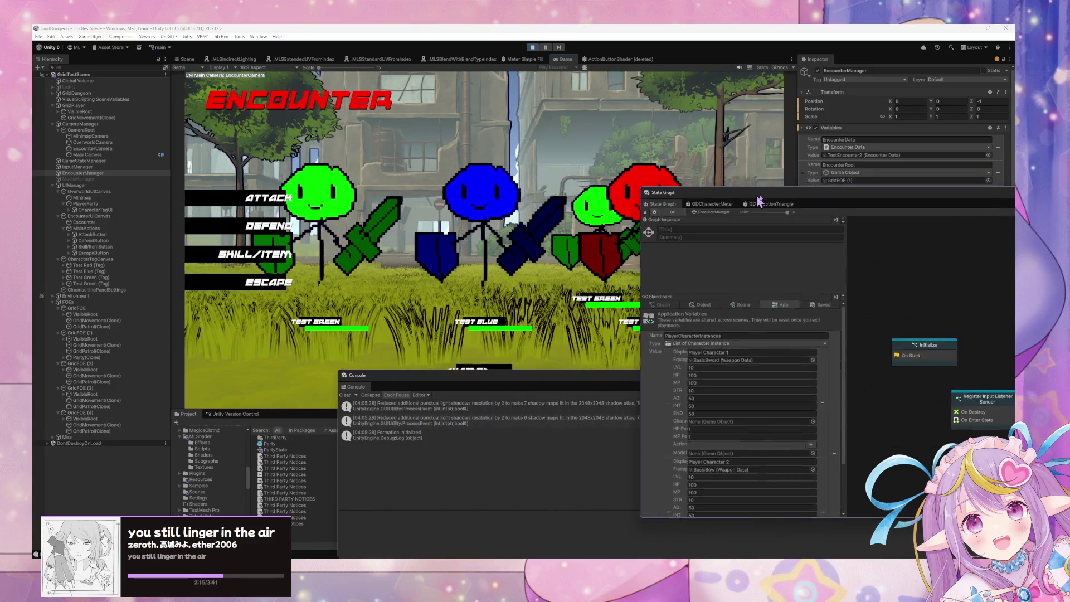
left_click(306, 199)
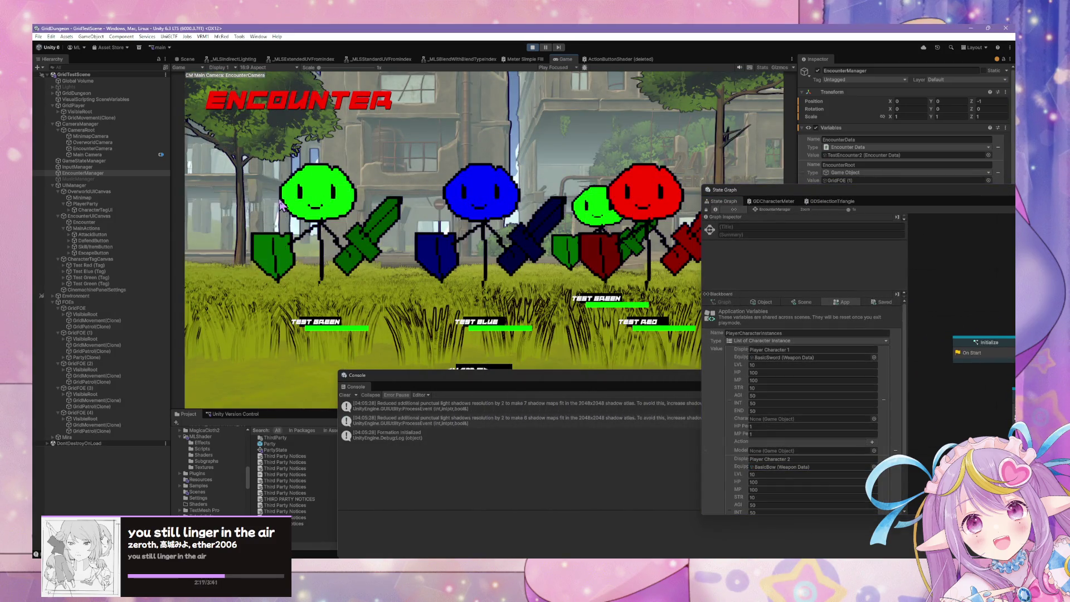
left_click(465, 449)
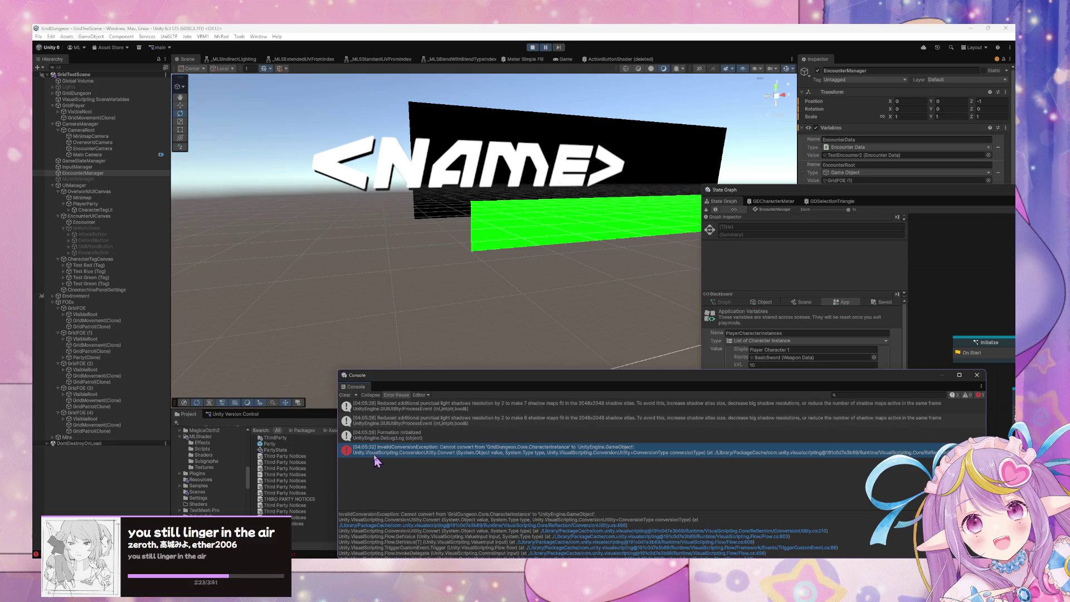
mouse_move(770, 385)
left_mouse_down()
mouse_move(616, 310)
mouse_move(632, 296)
left_mouse_up()
mouse_move(819, 196)
left_mouse_down()
mouse_move(814, 307)
mouse_move(608, 139)
mouse_move(560, 143)
left_mouse_up()
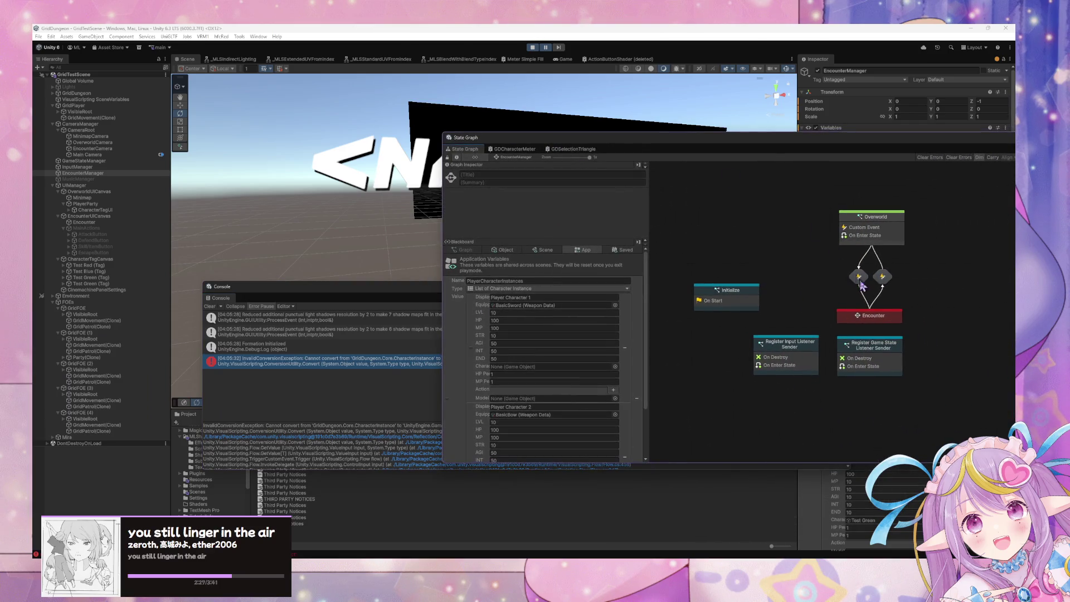
- Drill into Encounter > Assign Character Actions > Target Selection, then select Test Red (Tag)
double_click(870, 313)
left_click(898, 227)
double_click(897, 227)
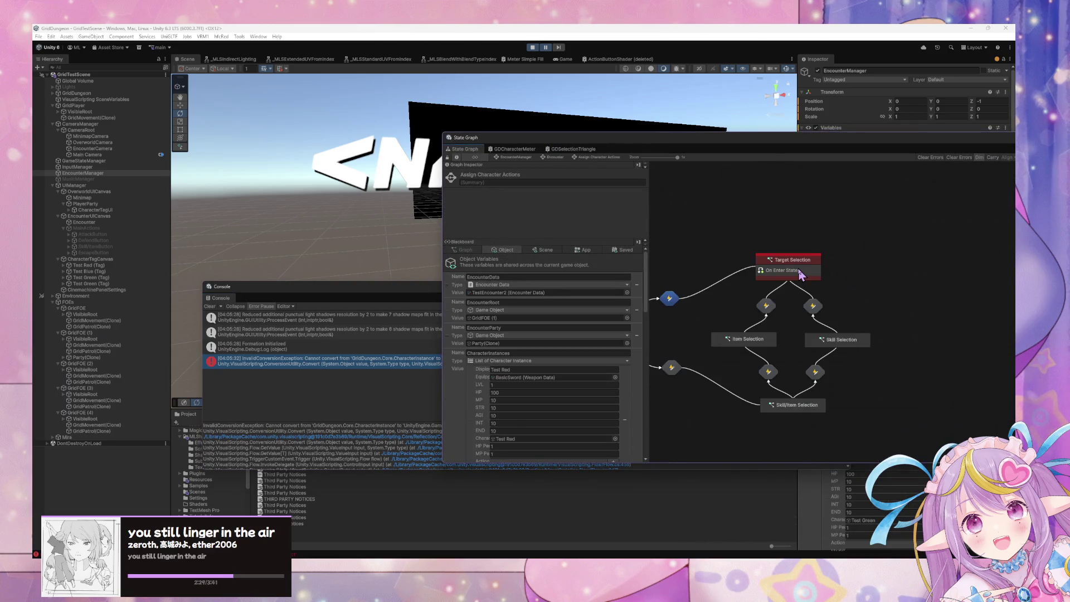
double_click(799, 265)
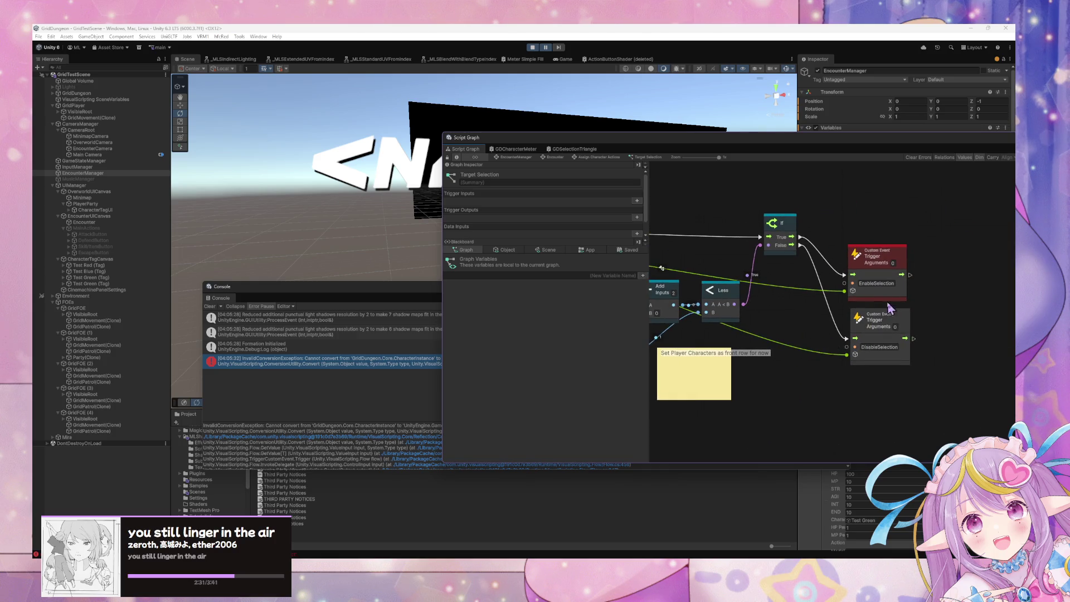
mouse_move(636, 308)
left_mouse_down()
mouse_move(955, 337)
mouse_move(676, 328)
mouse_move(906, 319)
left_mouse_up()
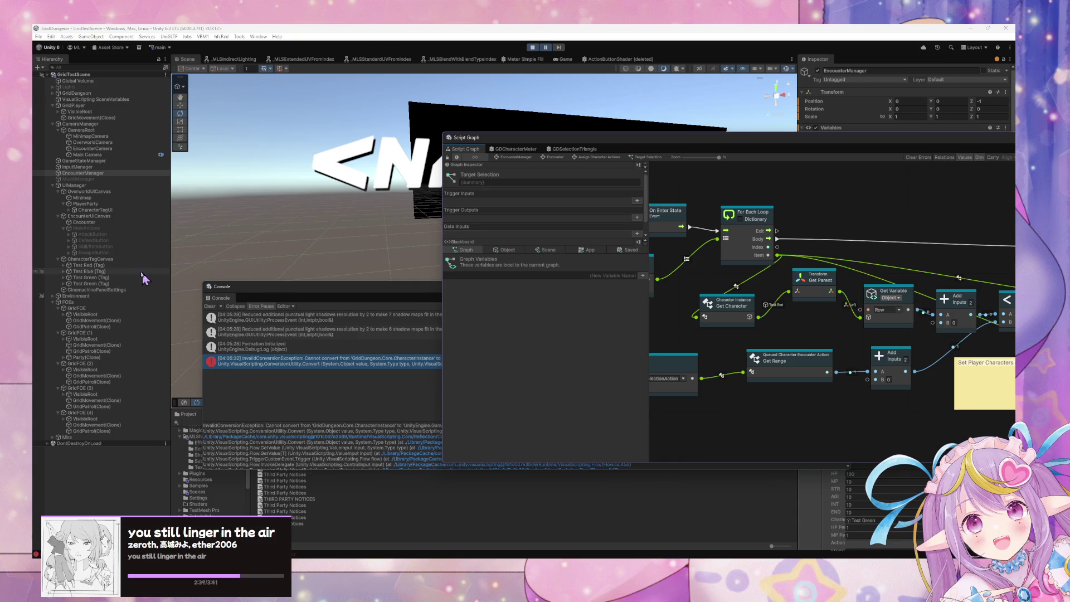
left_click(67, 267)
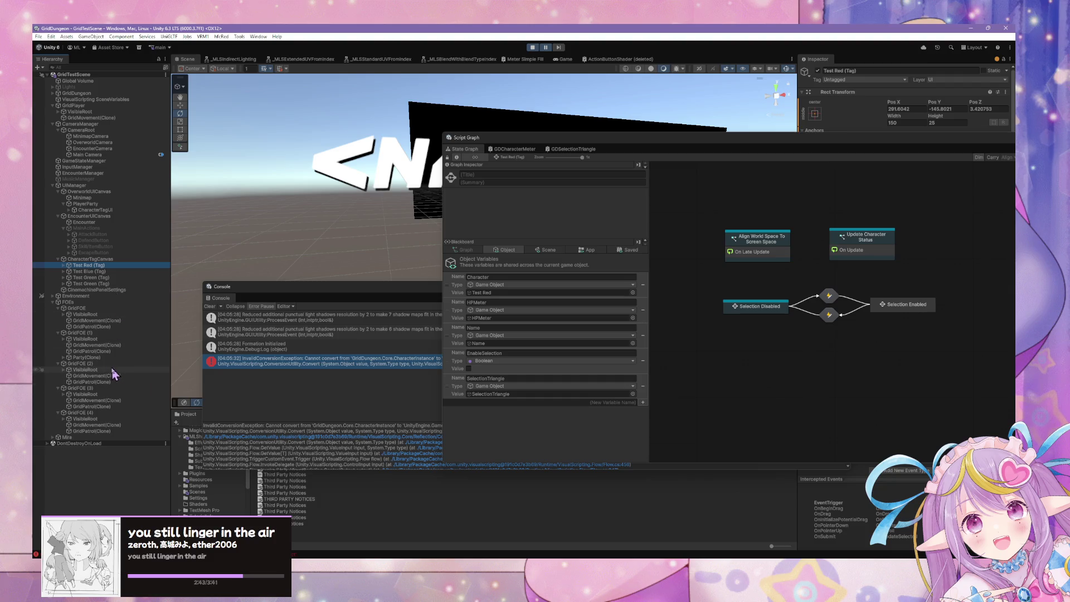
- Inspect Test Red under Party(Clone) > Formation(Clone) > 3ColumnRow(Clone) > Left, then reselect EncounterManager
left_click(63, 357)
left_click(84, 363)
left_click(69, 363)
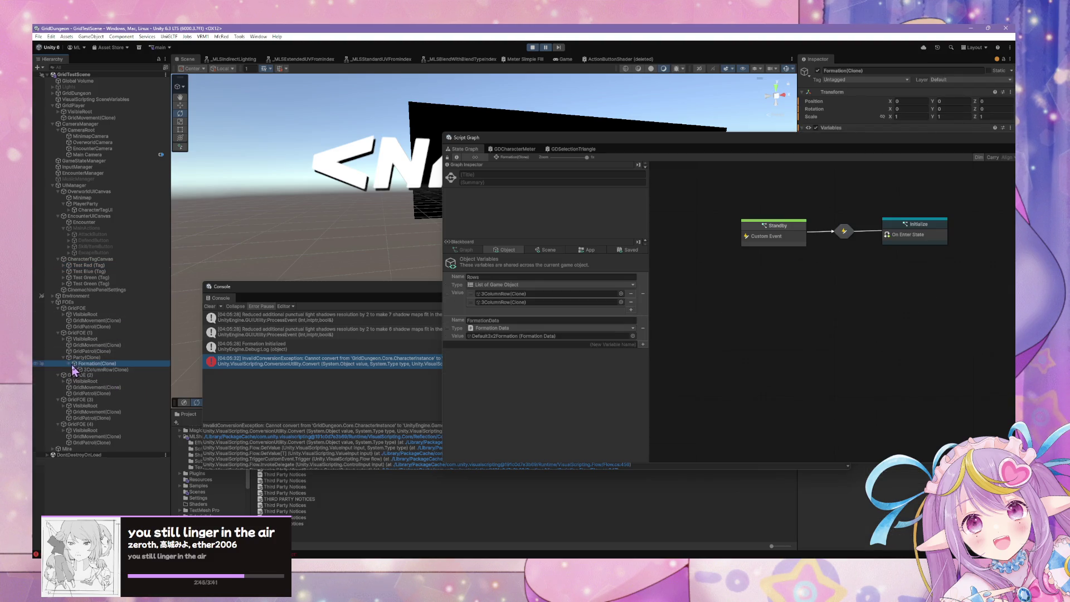
left_click(74, 370)
left_click(92, 375)
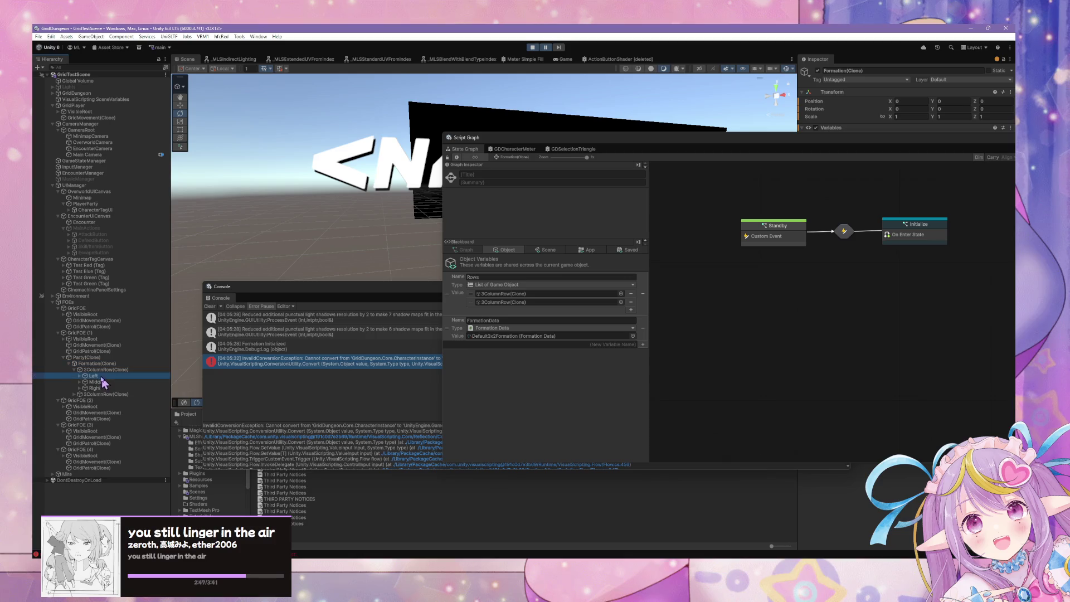
left_click(79, 375)
left_click(99, 382)
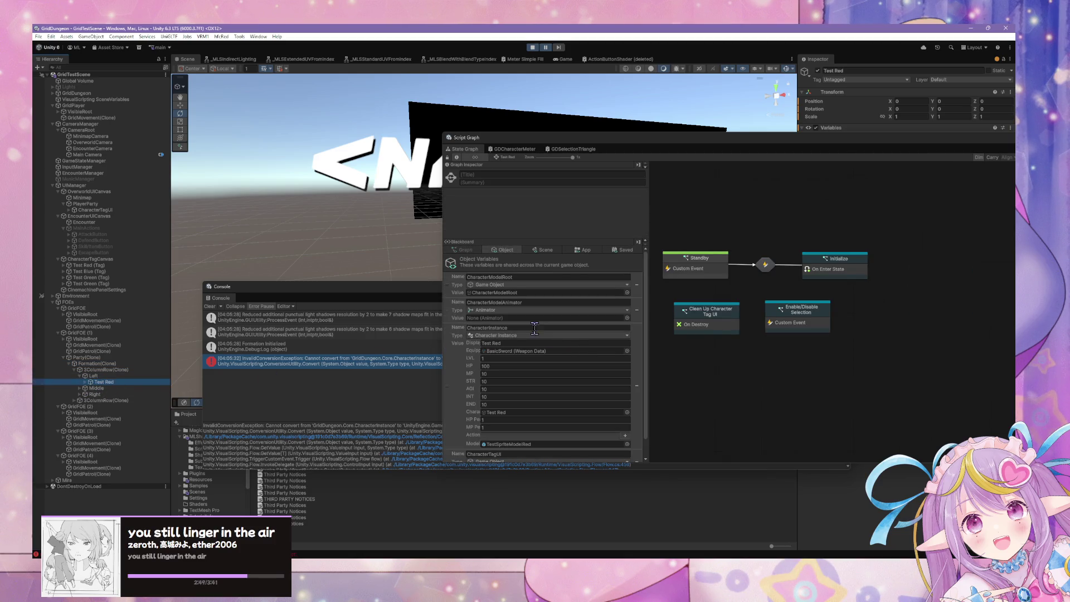
scroll(550, 323, "down", 2)
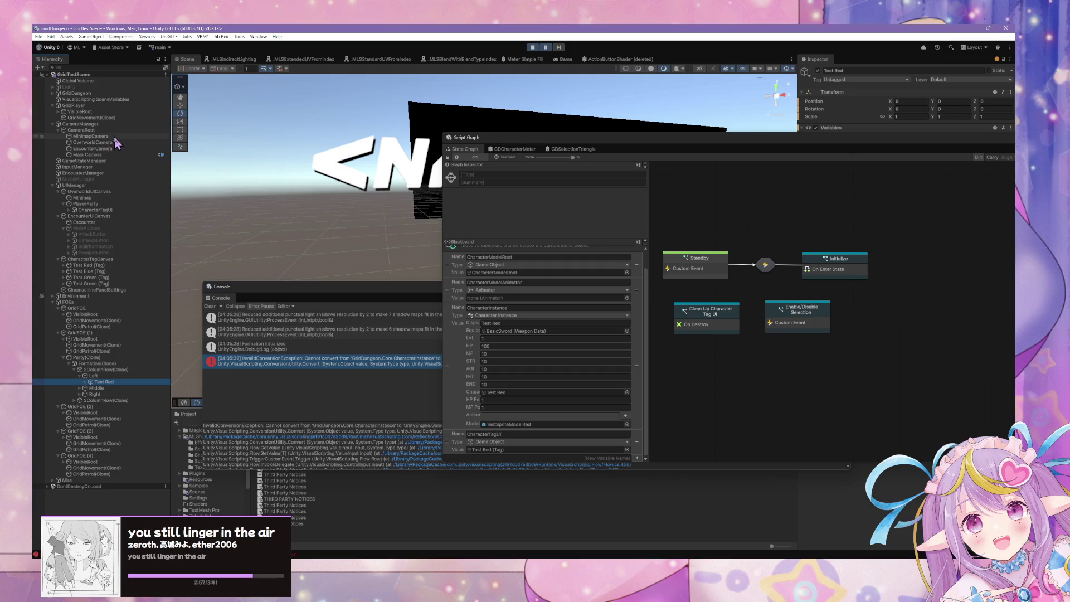
left_click(119, 173)
- Open the Target Selection graph via Encounter > Assign Character Actions
double_click(871, 317)
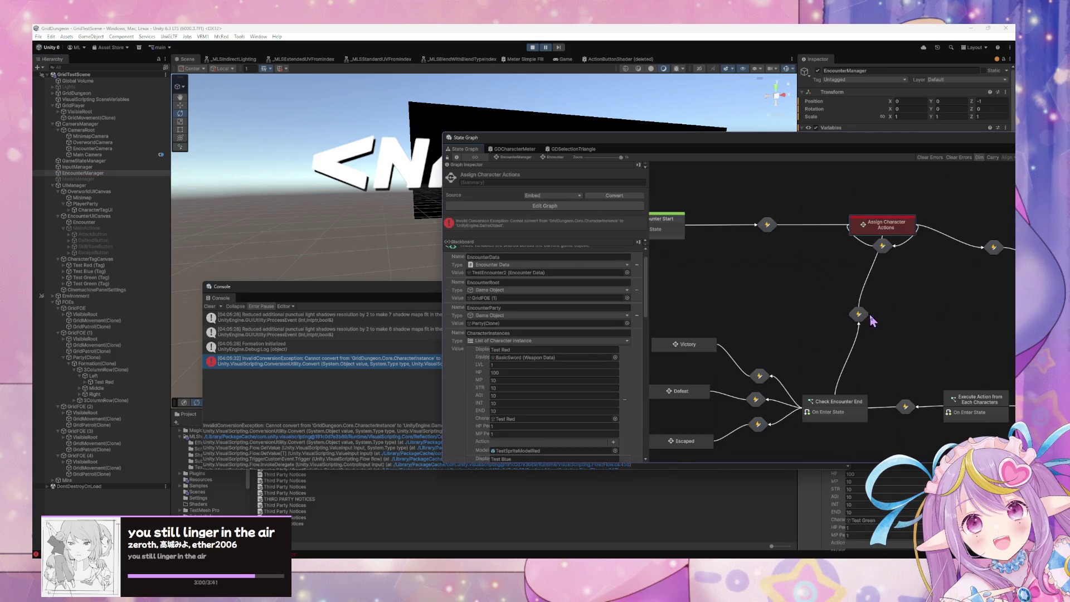
double_click(894, 222)
double_click(815, 280)
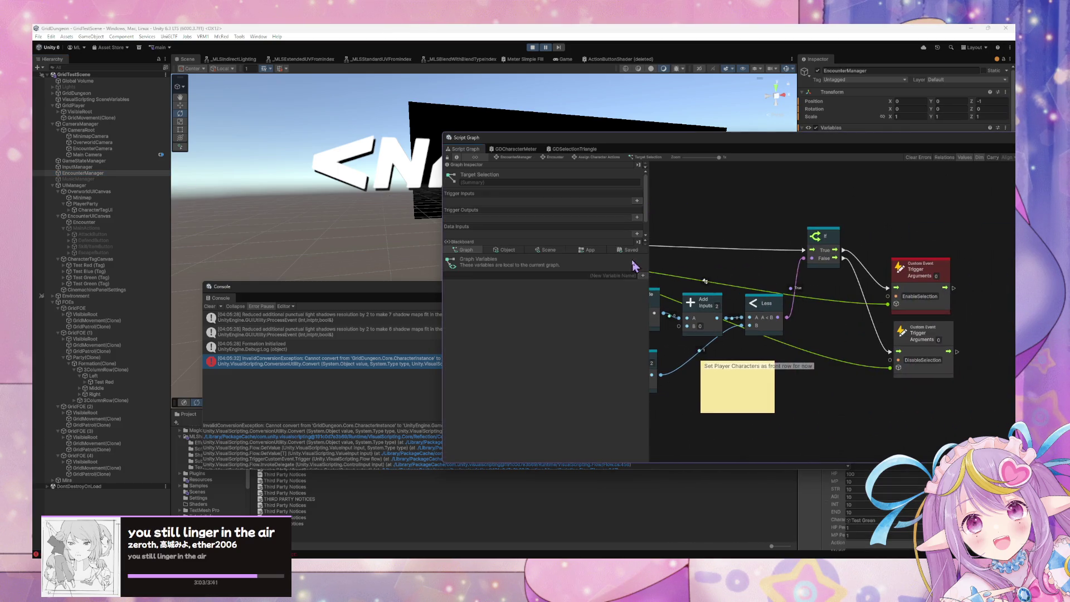
mouse_move(751, 308)
left_mouse_down()
mouse_move(869, 305)
mouse_move(827, 296)
left_mouse_up()
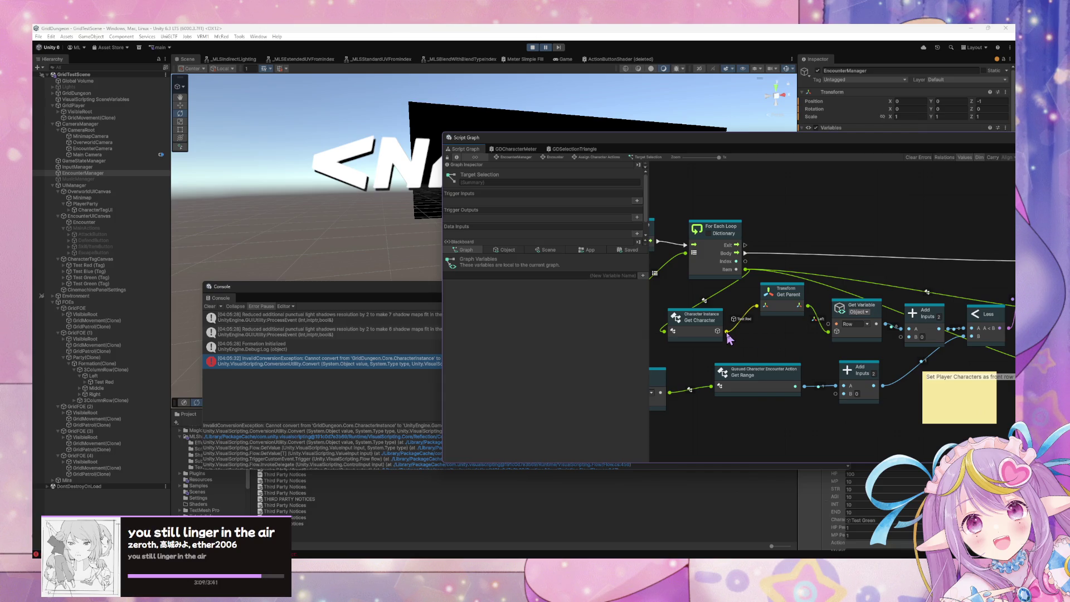
- Search 'g v' from Get Character and place the Row Get Variable node beside the custom event triggers
left_click_drag(728, 333, 1007, 302)
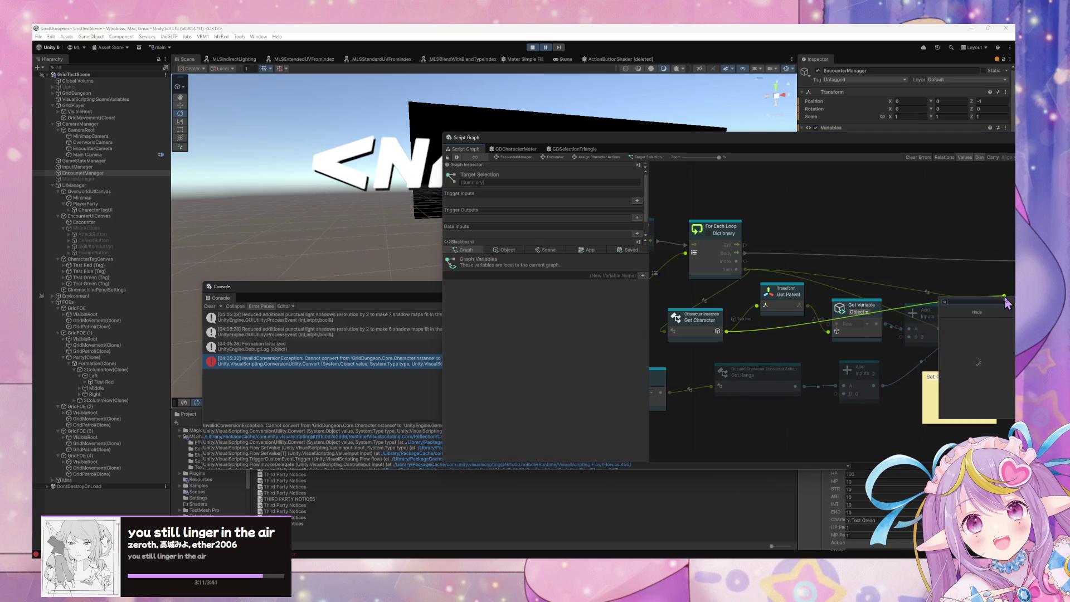
type("get object")
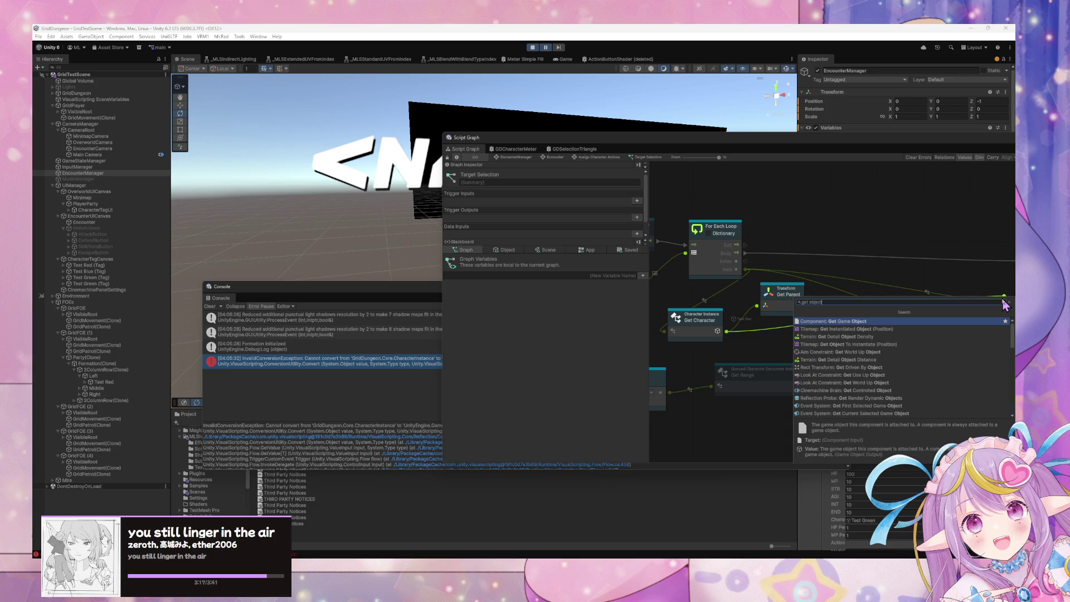
type(" var")
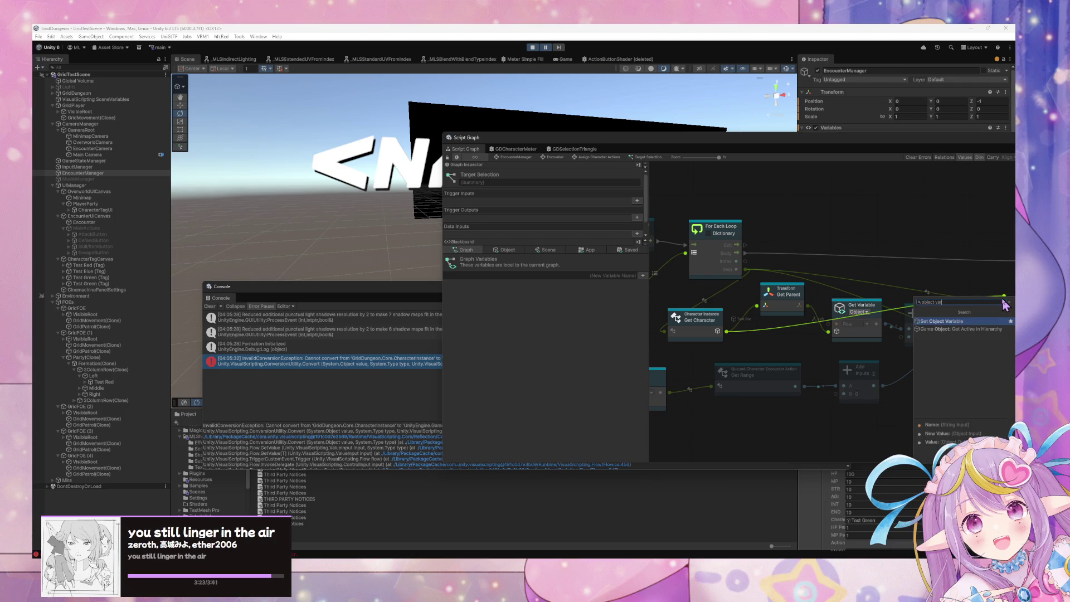
key("Escape")
mouse_move(1003, 273)
left_mouse_down()
mouse_move(802, 274)
mouse_move(930, 273)
mouse_move(814, 270)
left_mouse_up()
mouse_move(873, 299)
left_mouse_down()
mouse_move(934, 263)
mouse_move(1006, 268)
mouse_move(875, 301)
mouse_move(786, 307)
mouse_move(838, 315)
mouse_move(780, 318)
mouse_move(839, 314)
left_mouse_up()
scroll(747, 269, "left", 10)
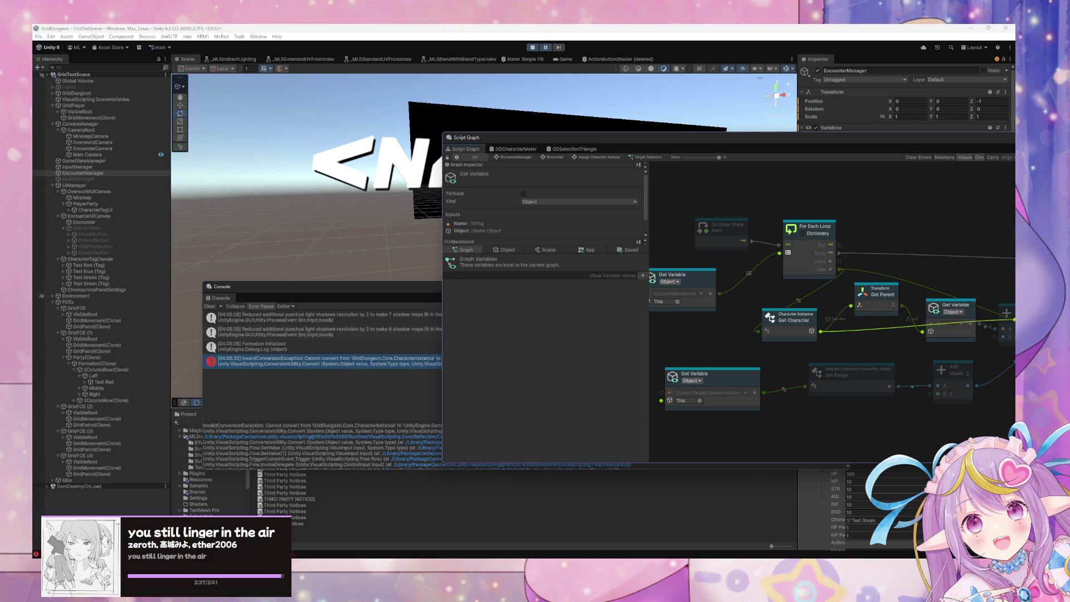
- Delete the extra selected node and reposition the Script Graph window
right_click(926, 313)
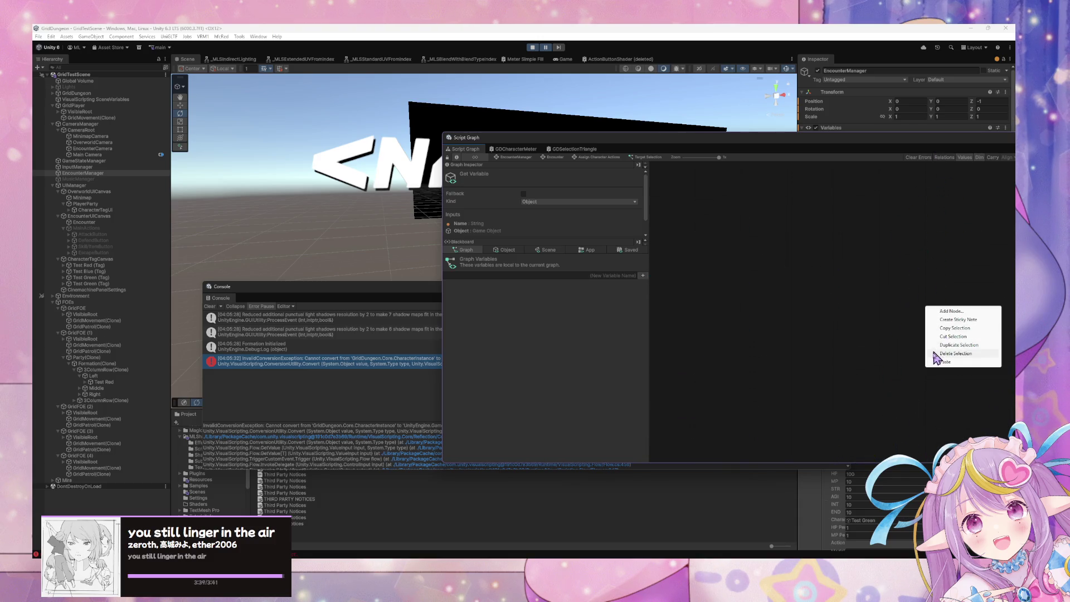
left_click(862, 403)
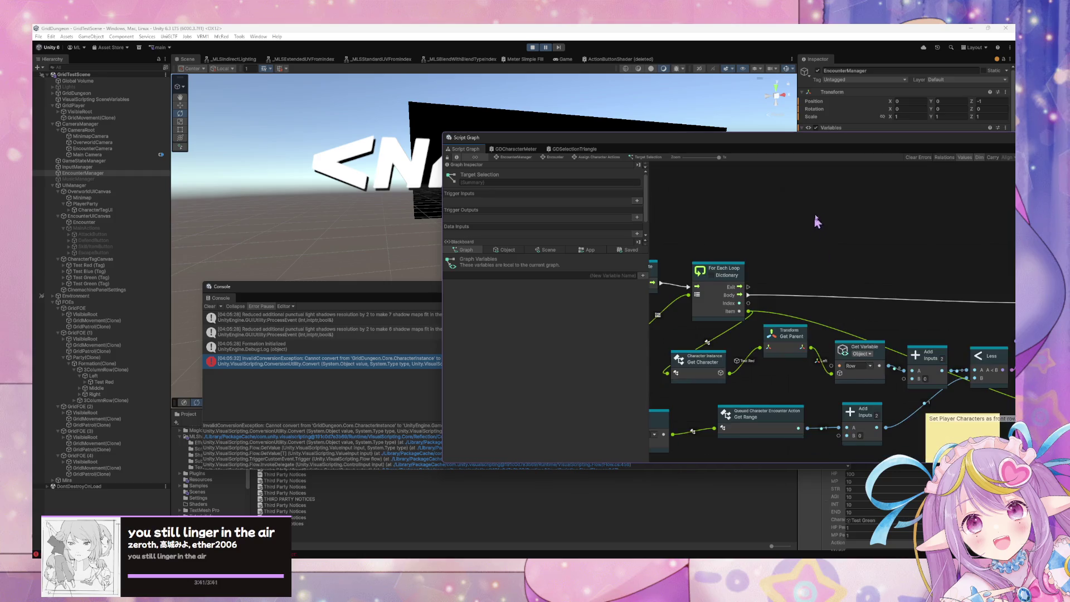
left_click_drag(802, 136, 571, 103)
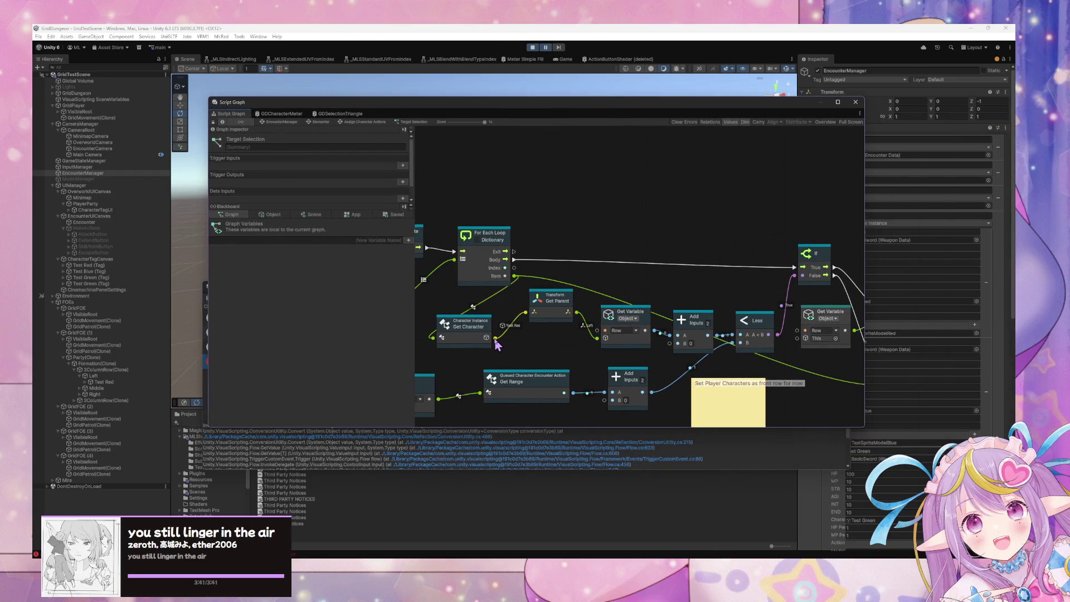
- Wire Get Character's output toward the Get Variable node, then select Test Red (Tag)
mouse_move(495, 340)
left_mouse_down()
mouse_move(794, 329)
mouse_move(797, 349)
left_mouse_up()
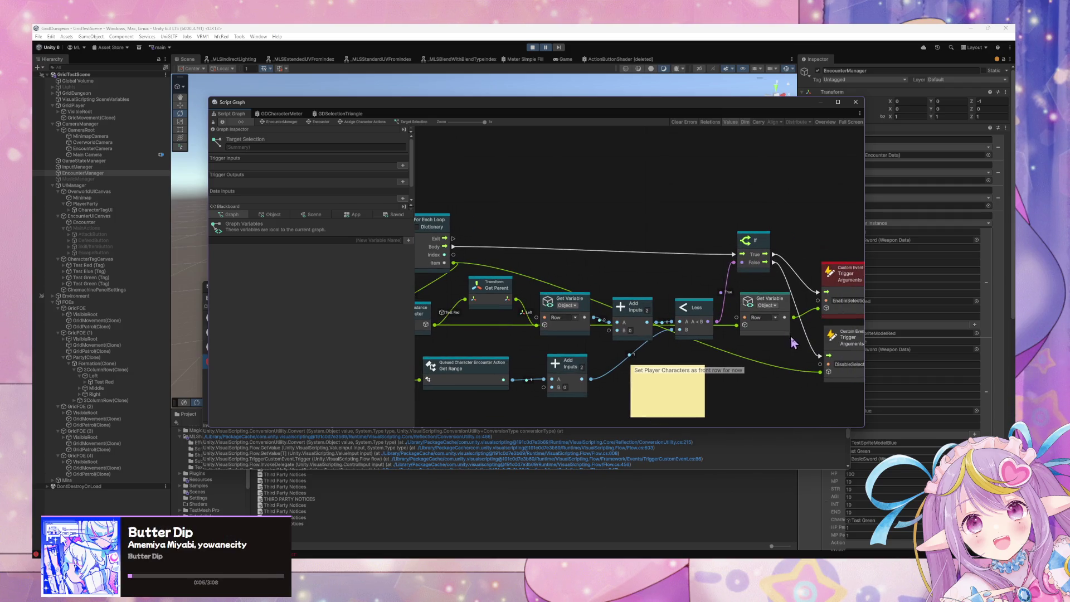
scroll(788, 307, "left", 5)
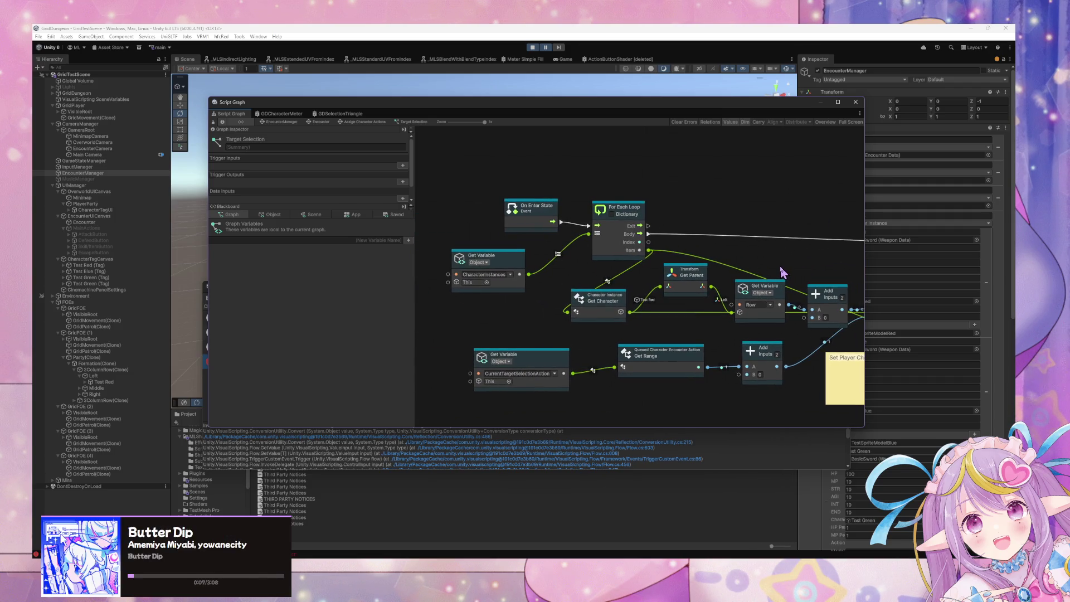
scroll(725, 273, "right", 3)
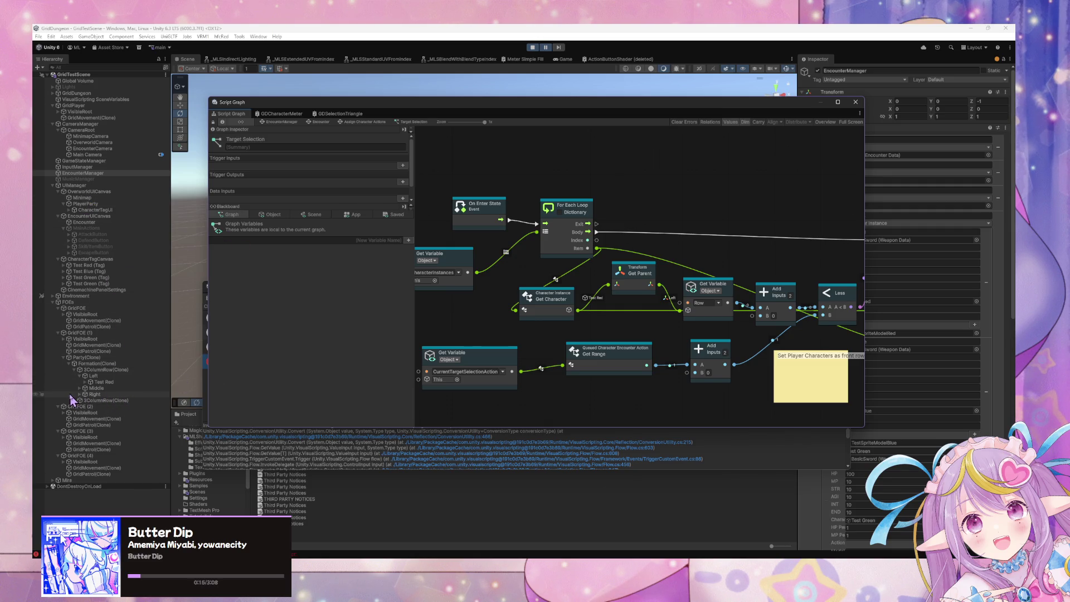
left_click(95, 266)
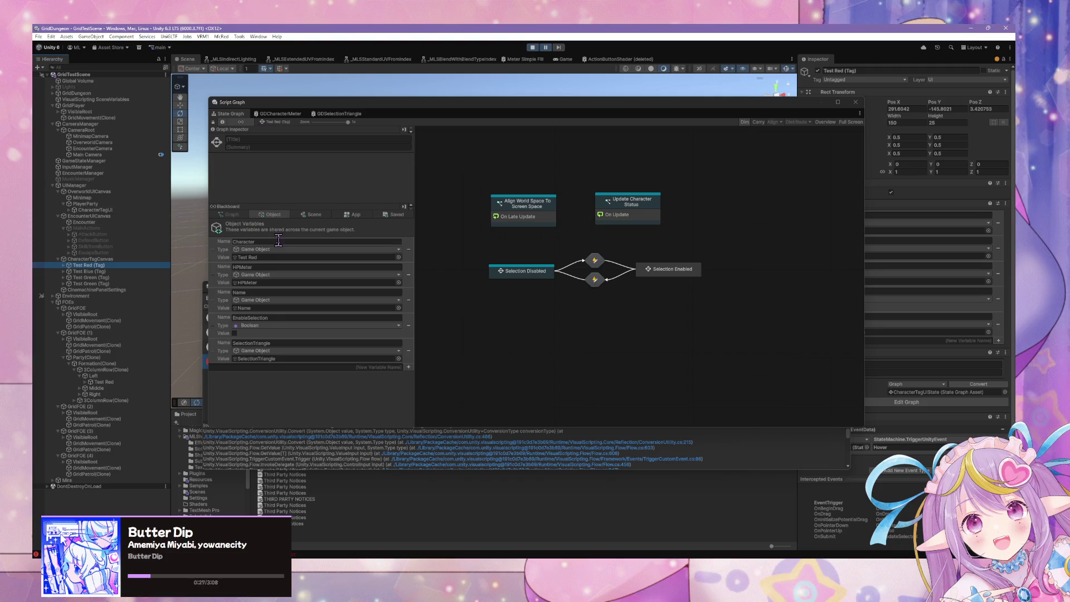
- Inspect Test Red's CharacterTagUI variable, then return to EncounterManager's state graph
left_click(129, 382)
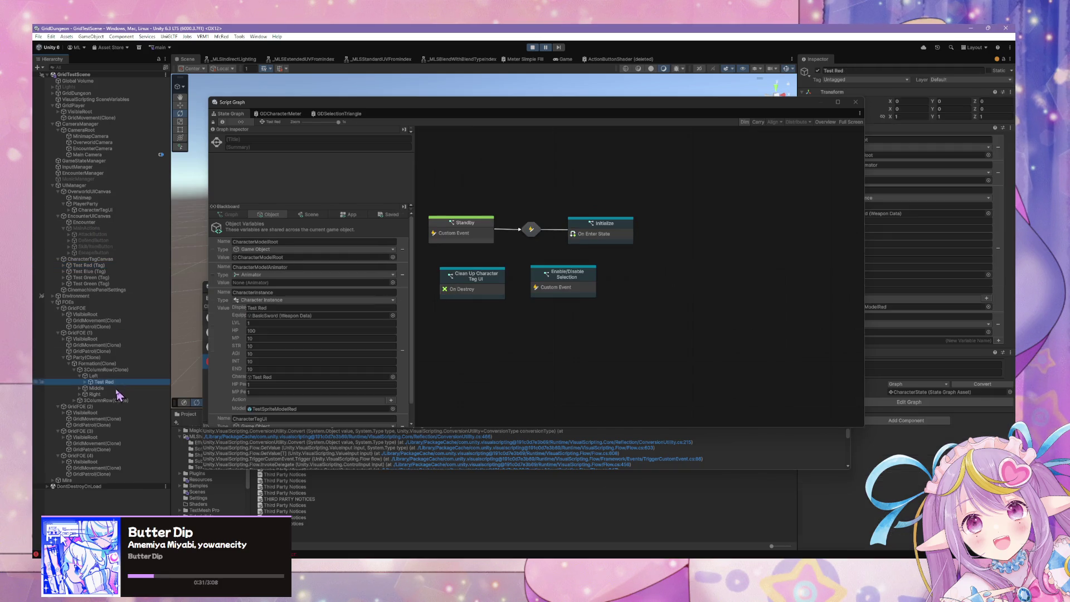
scroll(310, 363, "down", 3)
left_click(276, 399)
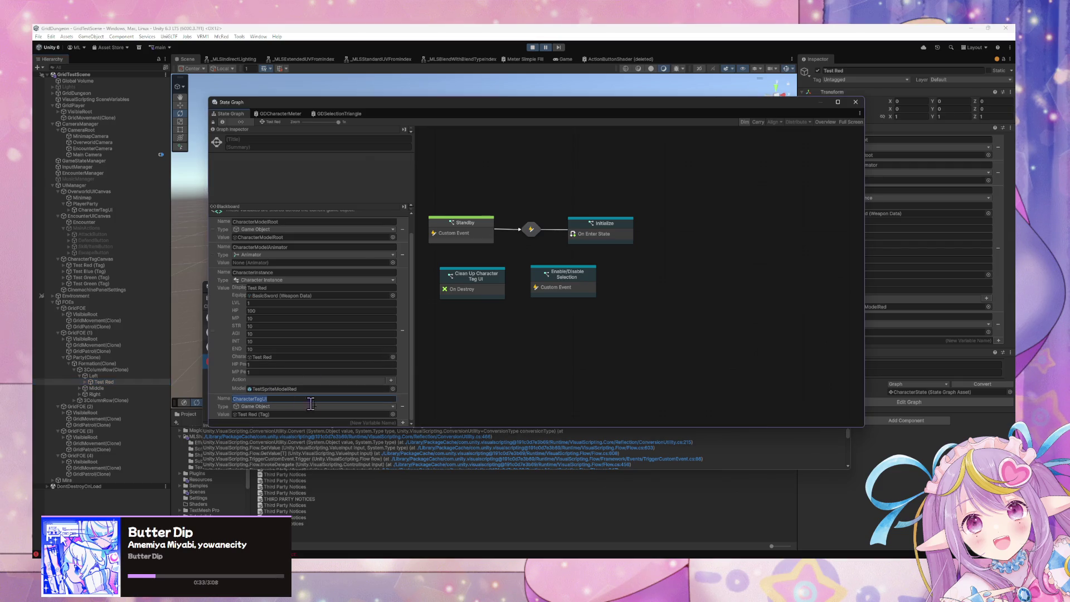
left_click(116, 210)
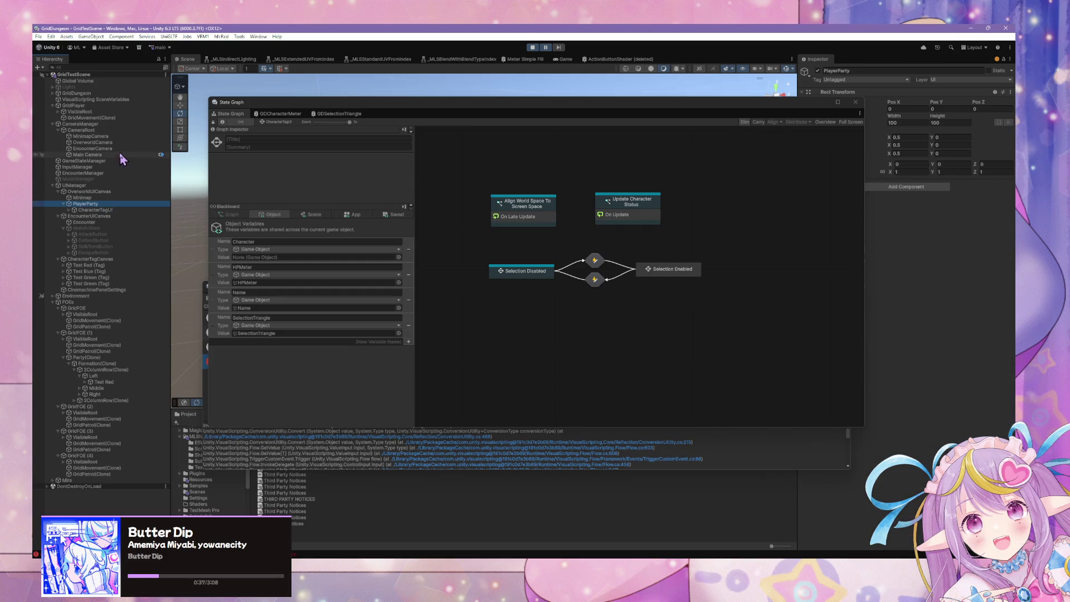
left_click(105, 172)
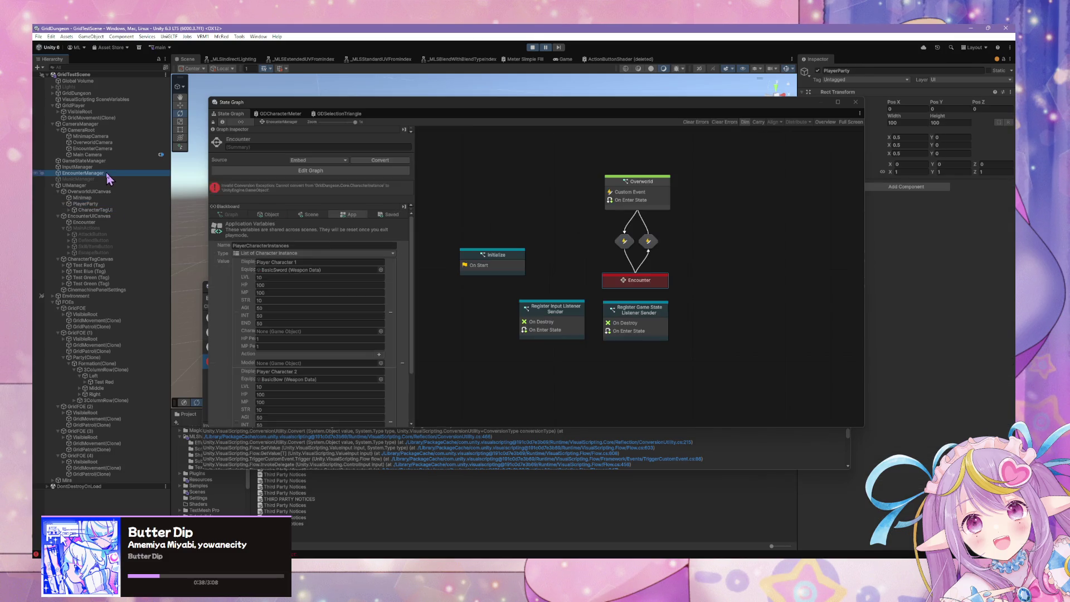
- Go into the Encounter state's Target Selection graph and nudge the DisableSelection trigger right
double_click(648, 284)
double_click(554, 224)
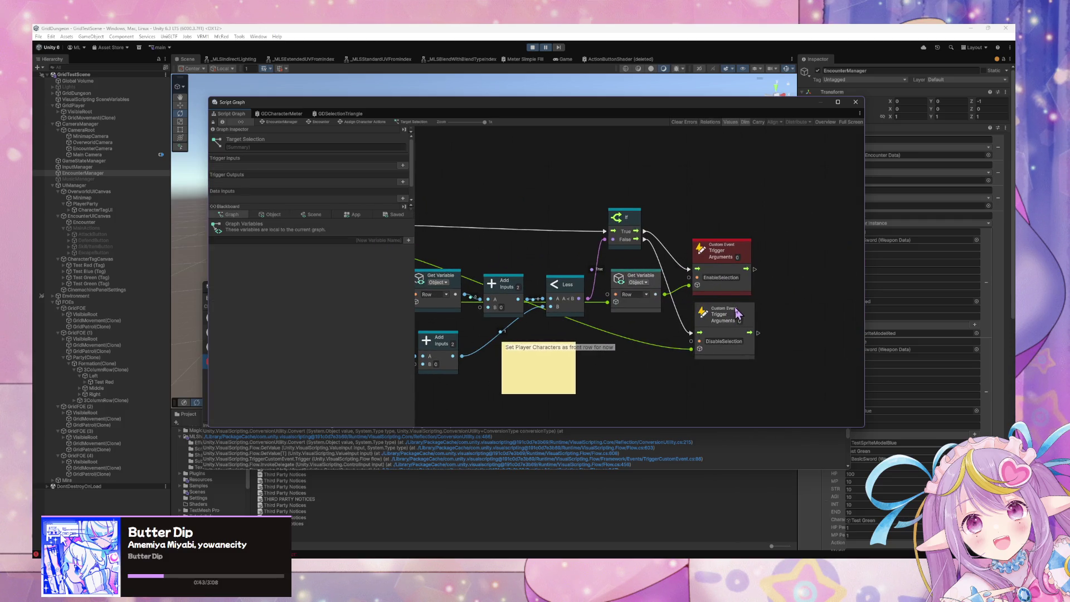
left_click_drag(734, 307, 764, 308)
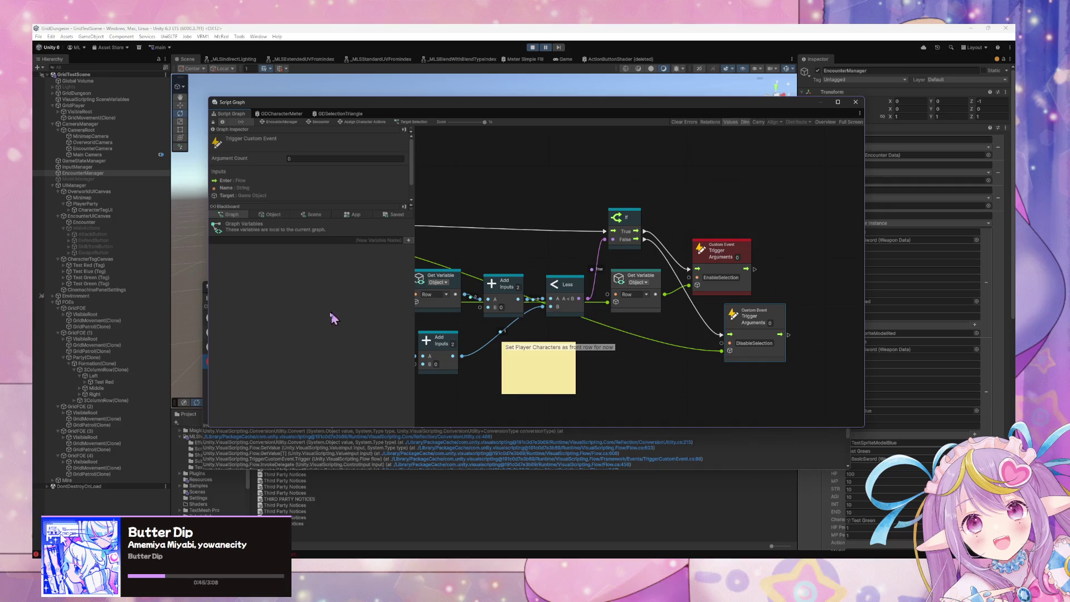
- Connect the Row Get Variable output to the Custom Event trigger and delete the extra Get Variable node
mouse_move(610, 303)
left_mouse_down()
mouse_move(630, 336)
mouse_move(663, 332)
left_mouse_up()
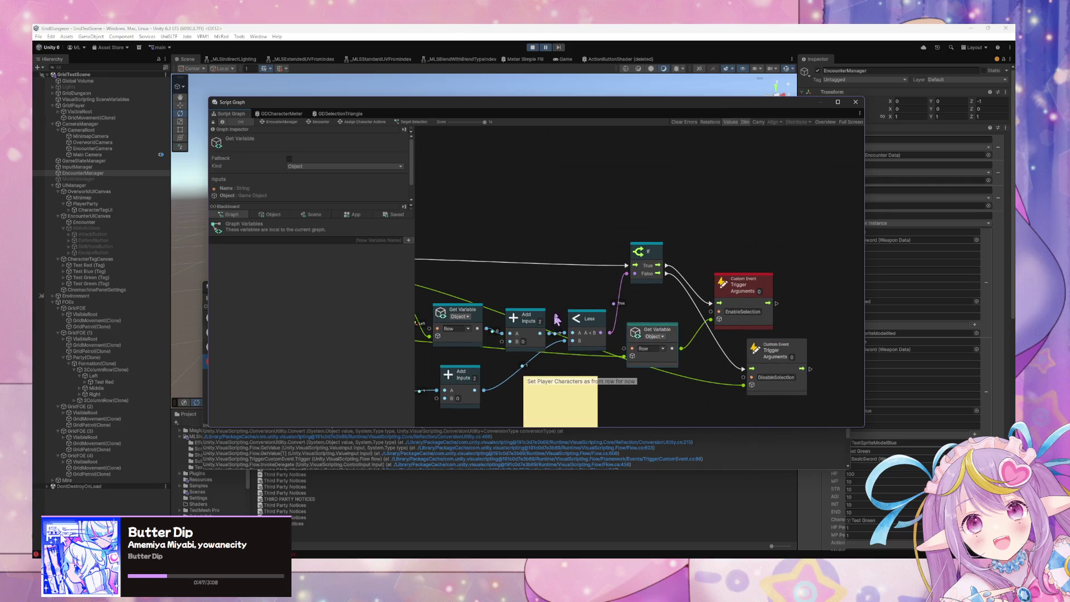
scroll(545, 343, "left", 5)
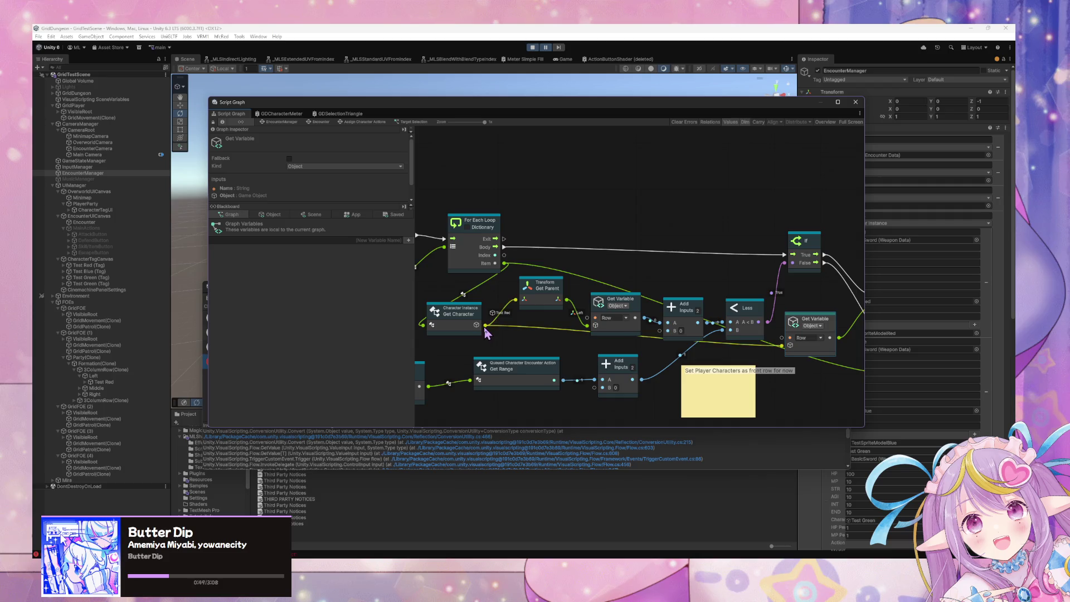
mouse_move(635, 318)
left_mouse_down()
mouse_move(847, 320)
mouse_move(696, 315)
left_mouse_up()
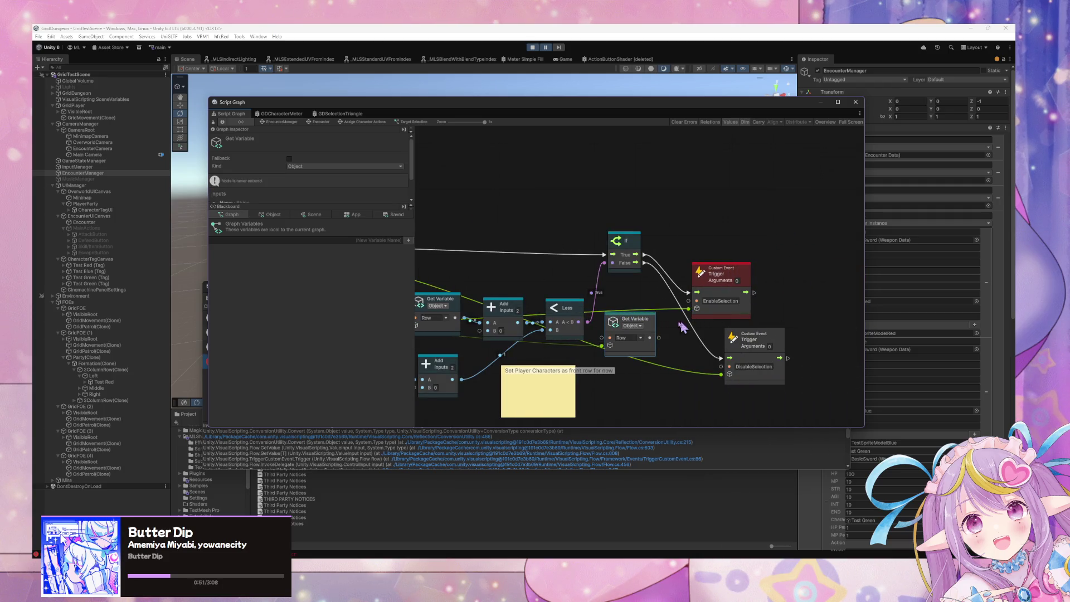
key("Delete")
scroll(569, 335, "left", 6)
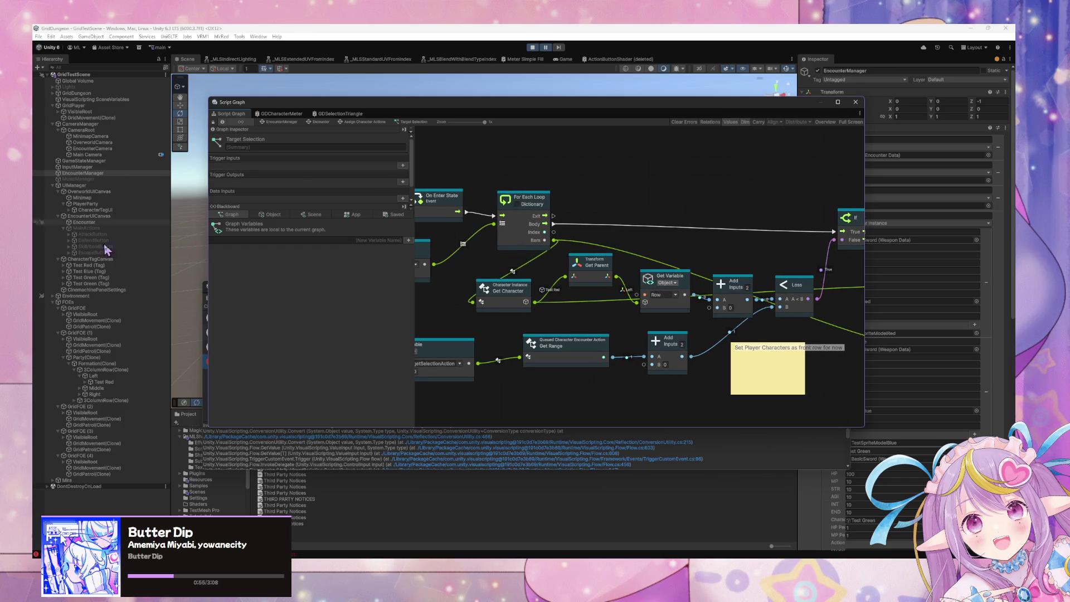
- Inspect Test Red's Enable/Disable Selection state graph, then stop Play mode
left_click(104, 267)
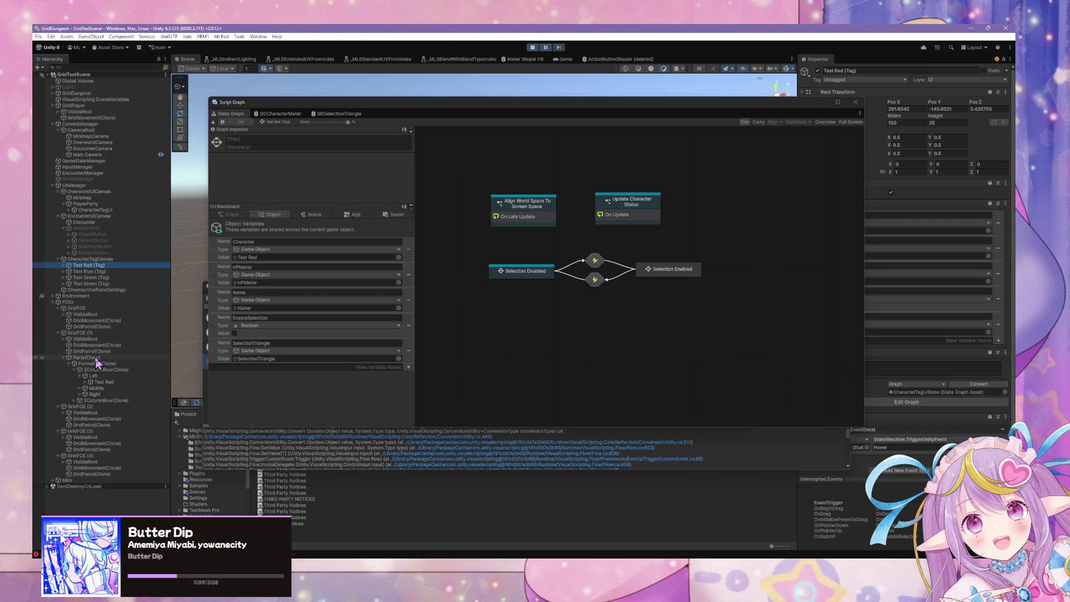
left_click(102, 382)
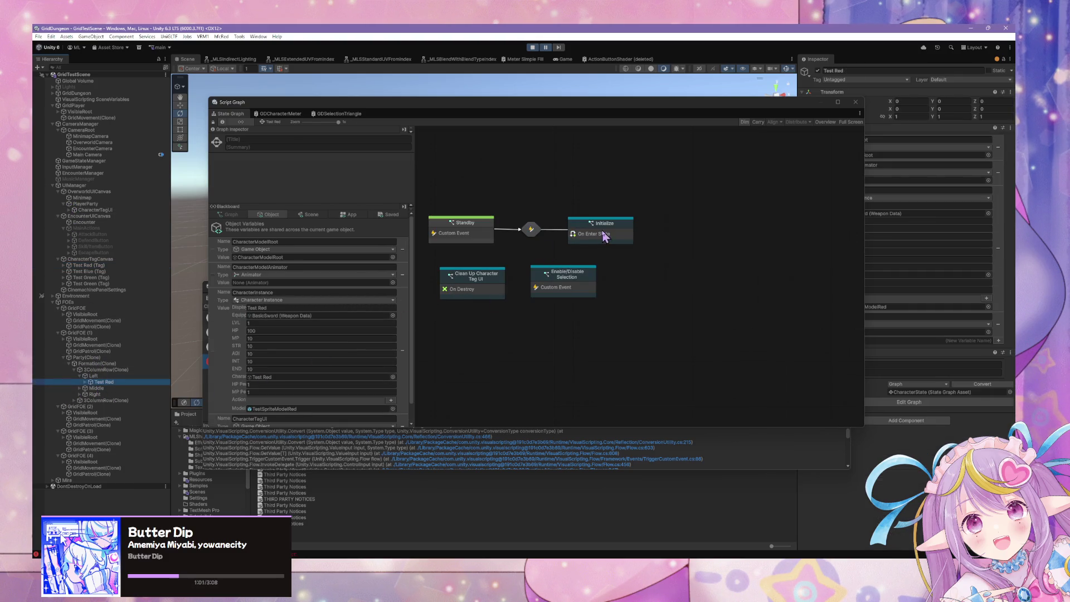
double_click(568, 287)
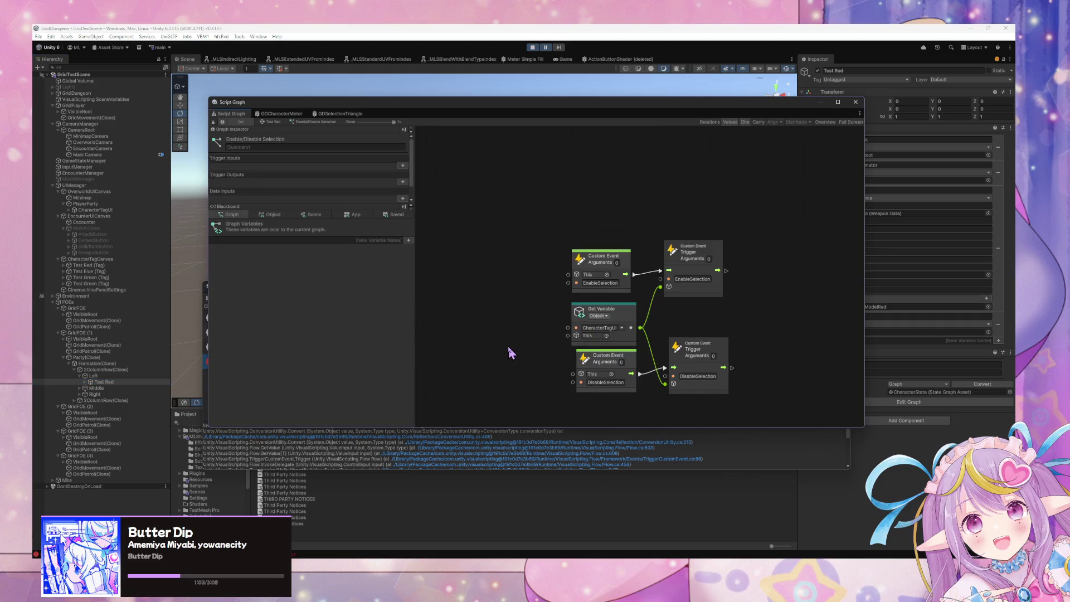
left_click(533, 47)
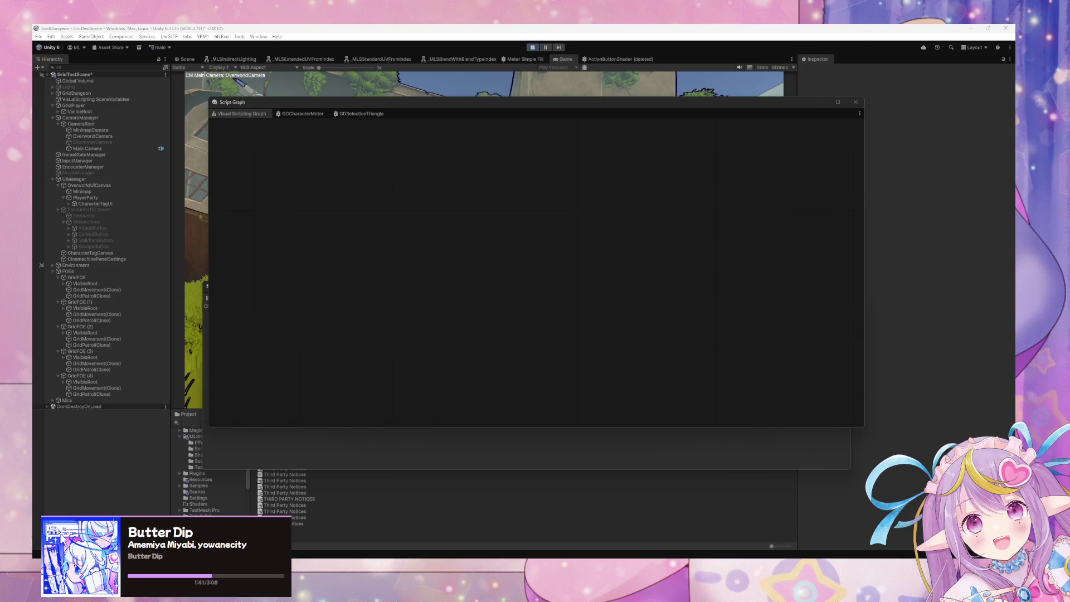
- Walk forward into an encounter, choose ATTACK, and trace the NullReferenceException to CharacterActionData.cs line 70
left_click(220, 166)
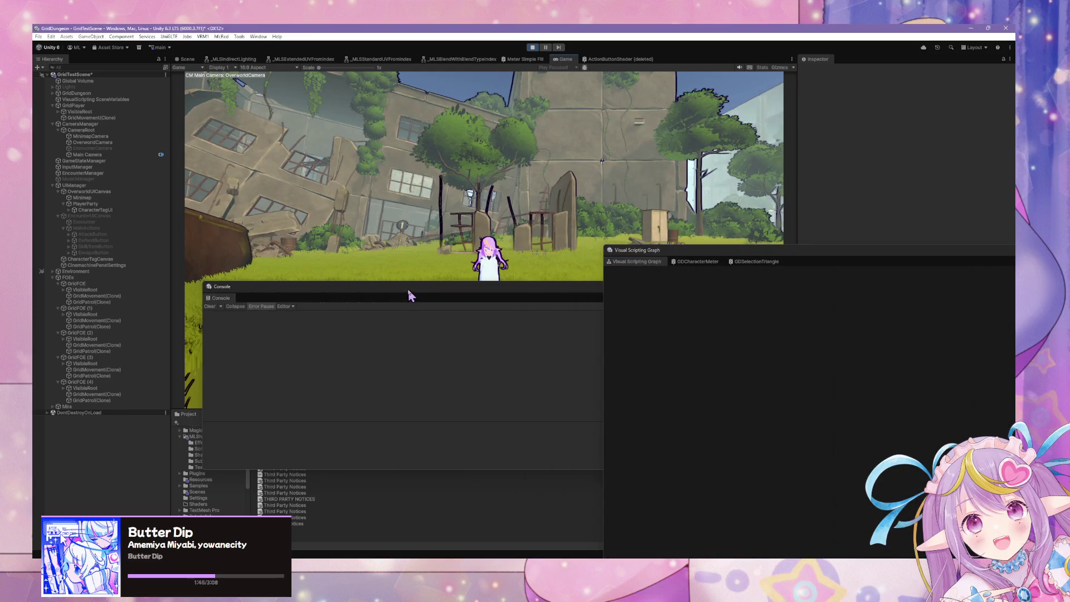
key("w")
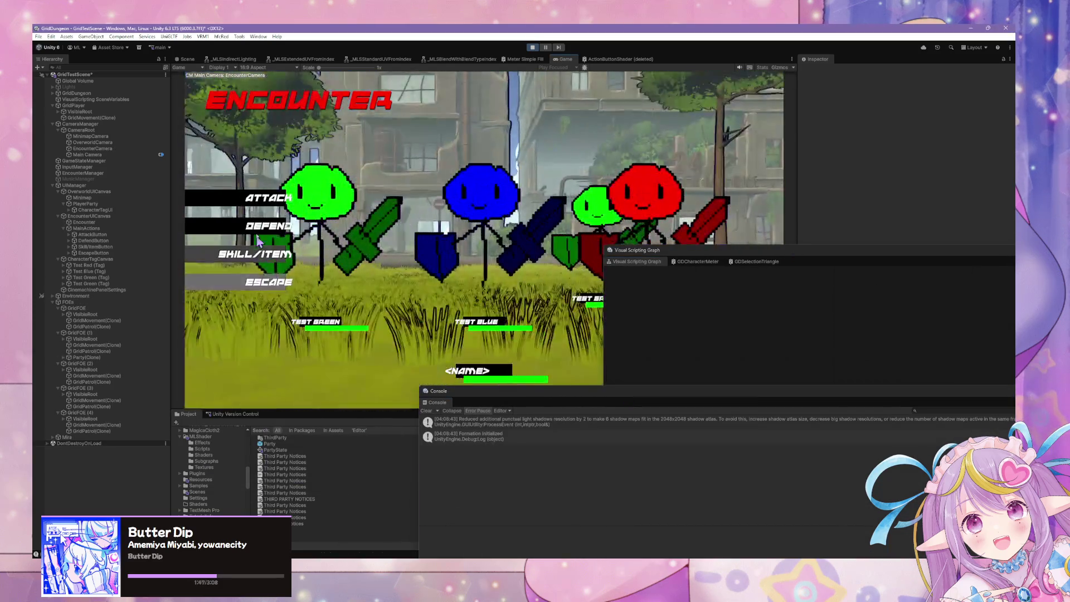
left_click(268, 198)
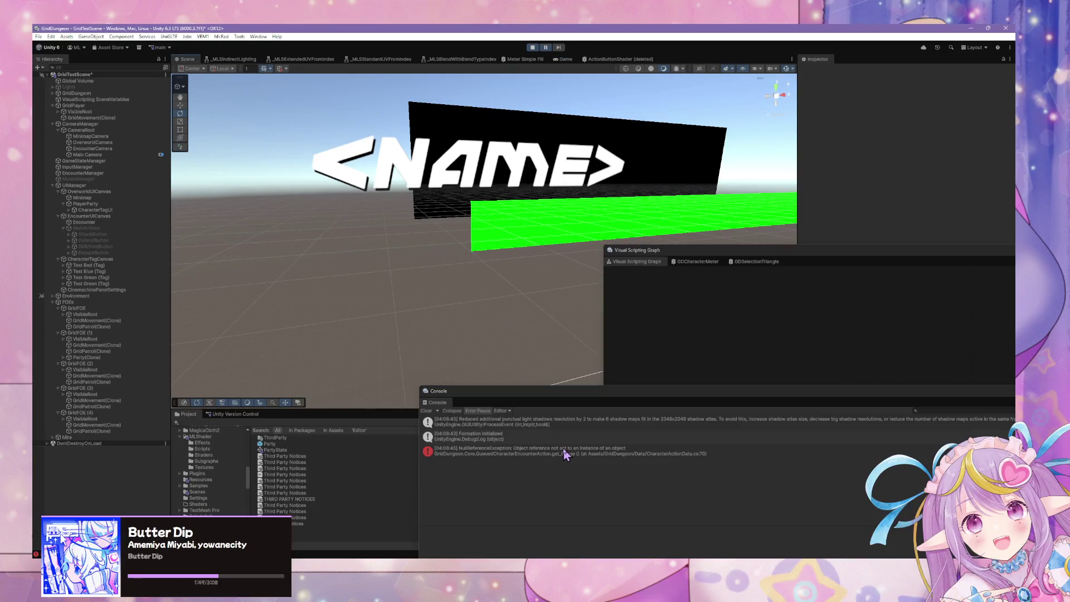
left_click(564, 451)
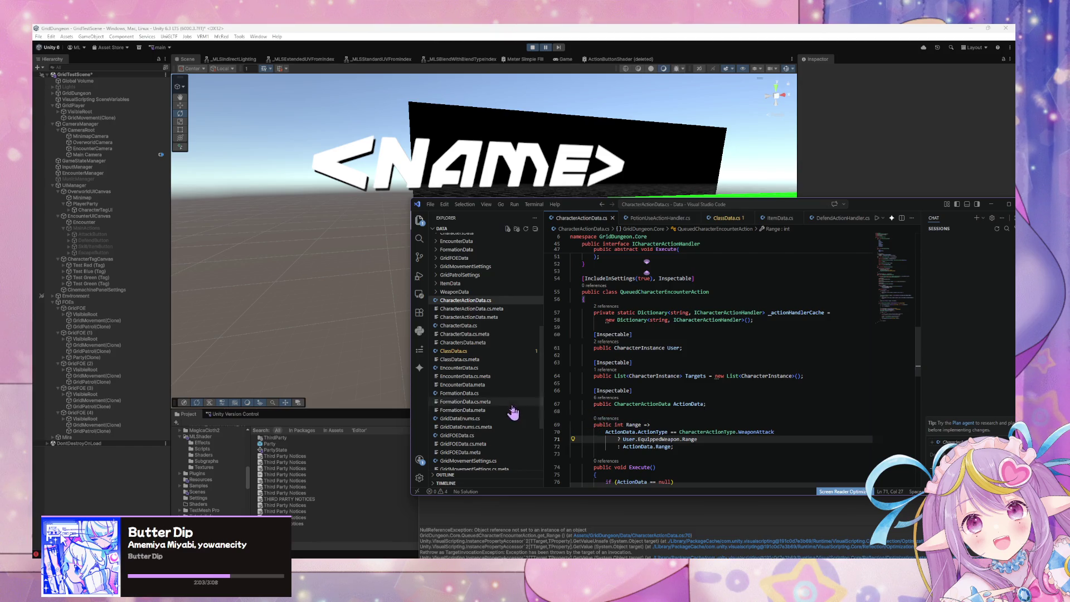
left_click(527, 53)
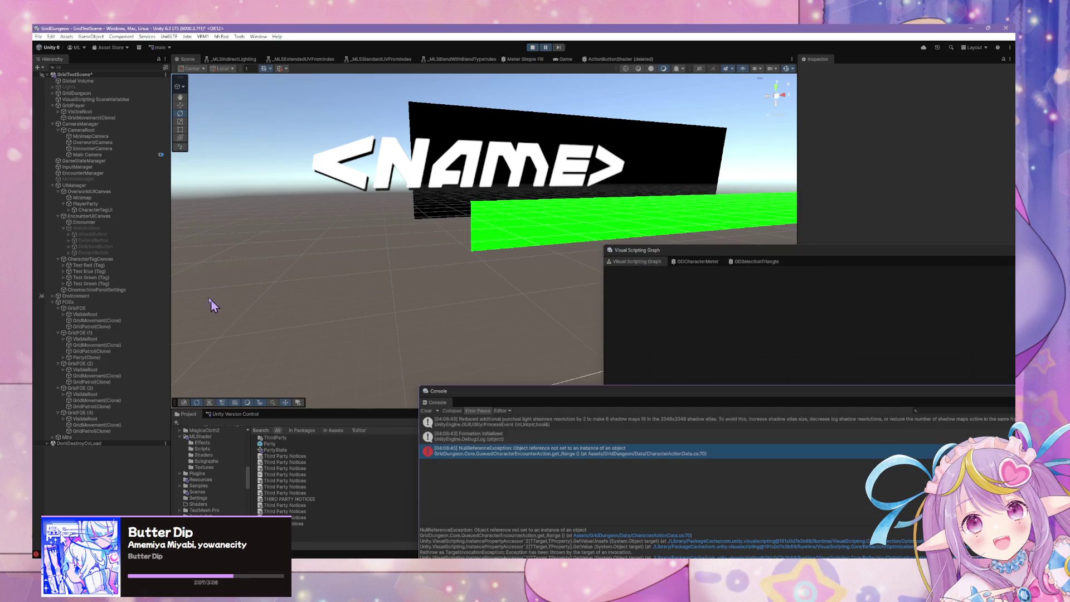
- Stop and restart Play mode so the game starts fresh in the overworld
left_click(533, 47)
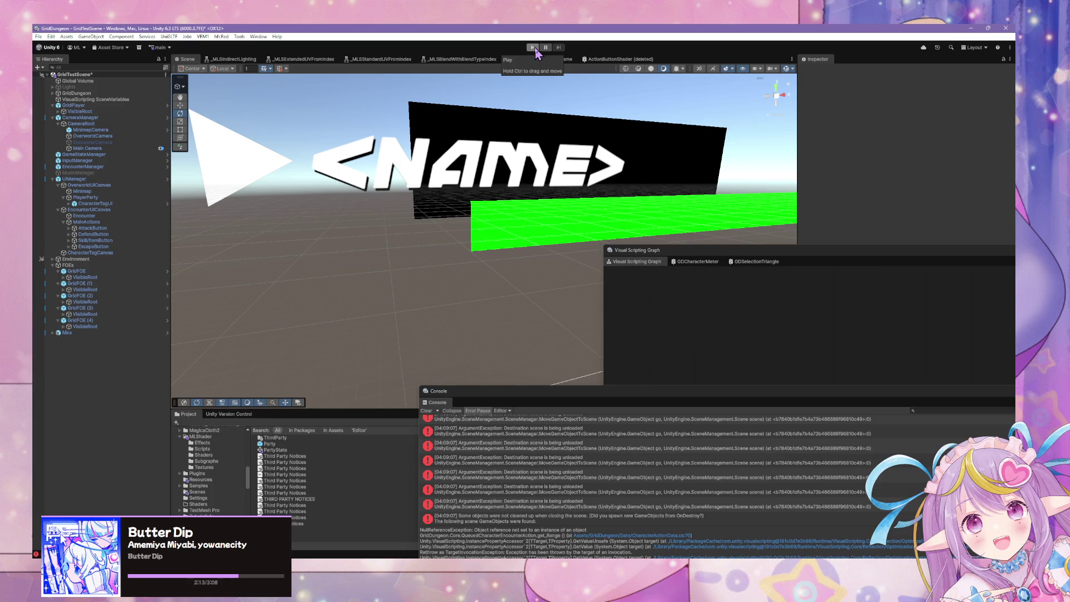
left_click(533, 47)
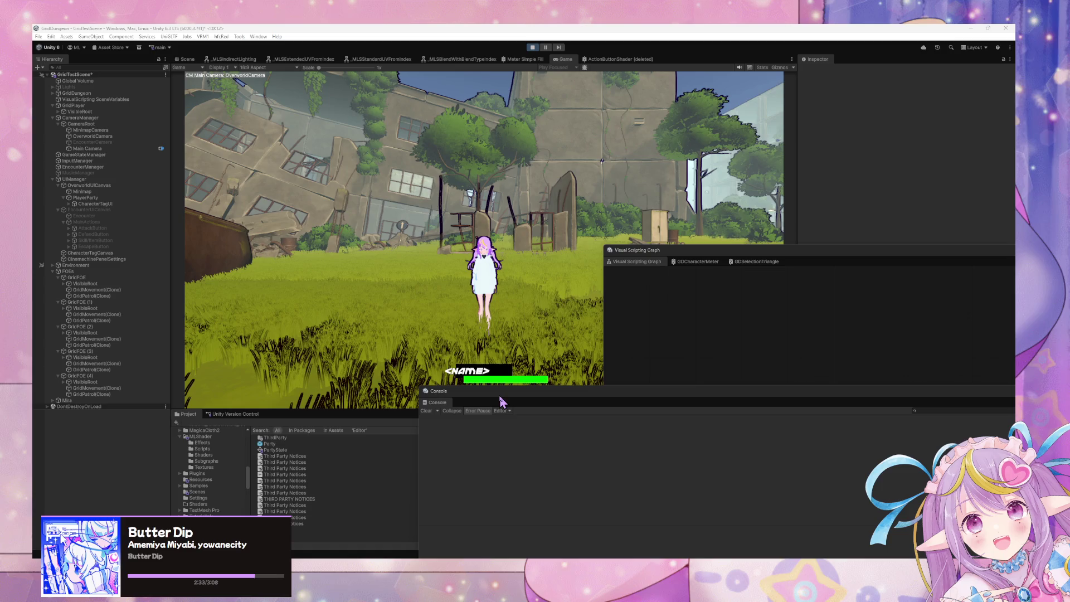
- In CameraManager's App variables, equip character 1 with BasicSword and character 2 with BasicBow
left_click(108, 116)
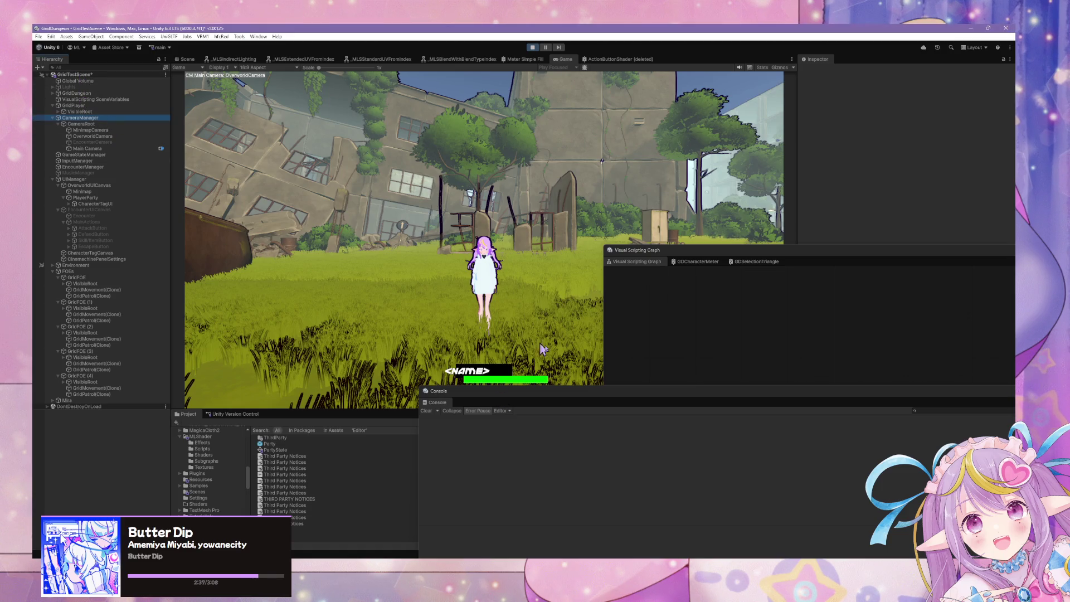
left_click_drag(671, 255, 521, 203)
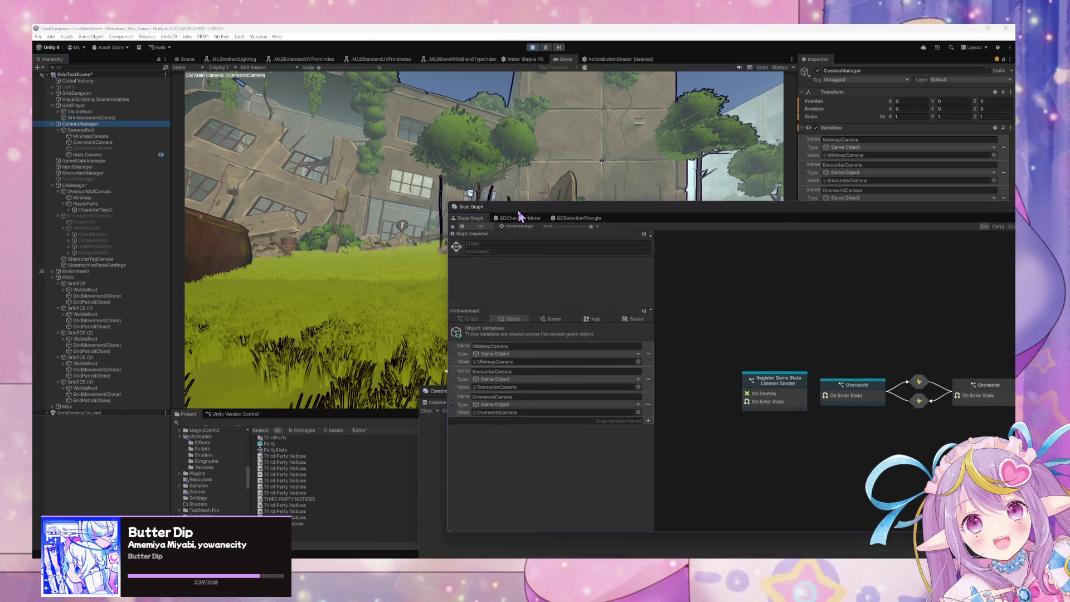
left_click(558, 310)
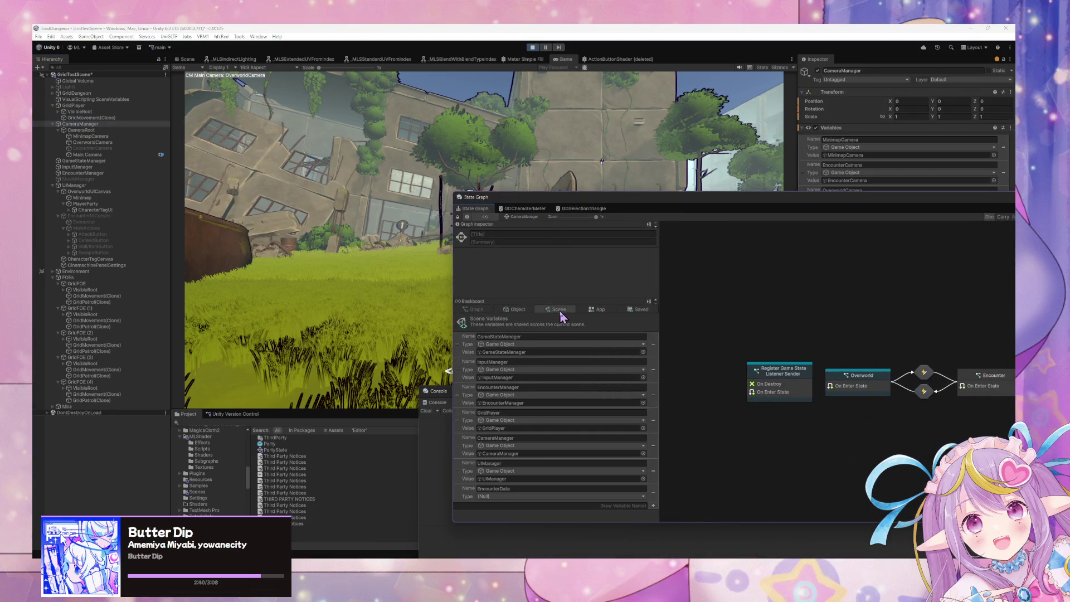
left_click(597, 310)
scroll(613, 362, "down", 3)
scroll(613, 362, "up", 3)
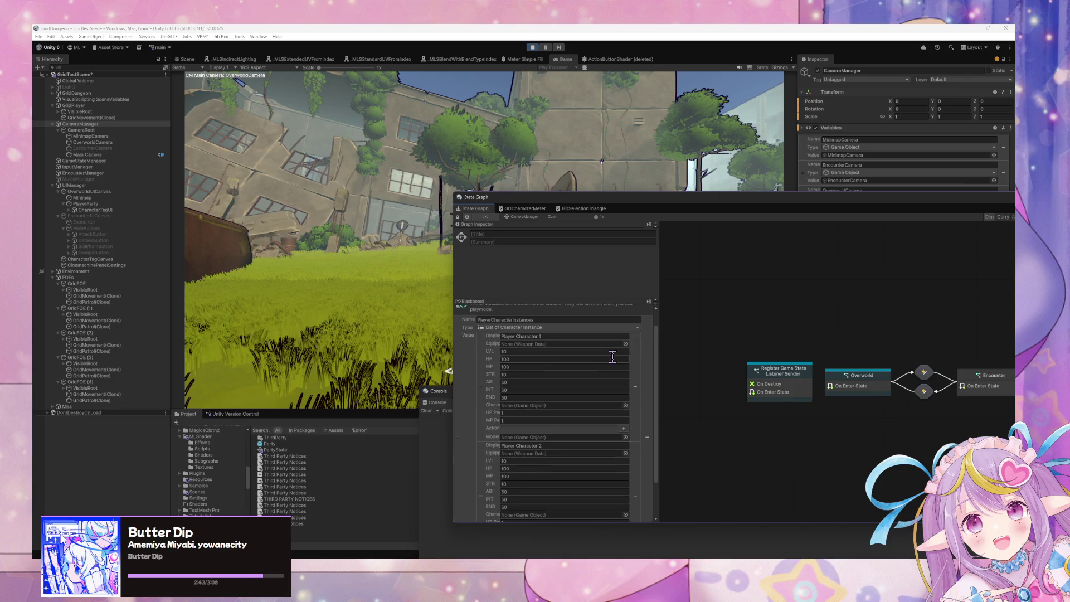
left_click(626, 343)
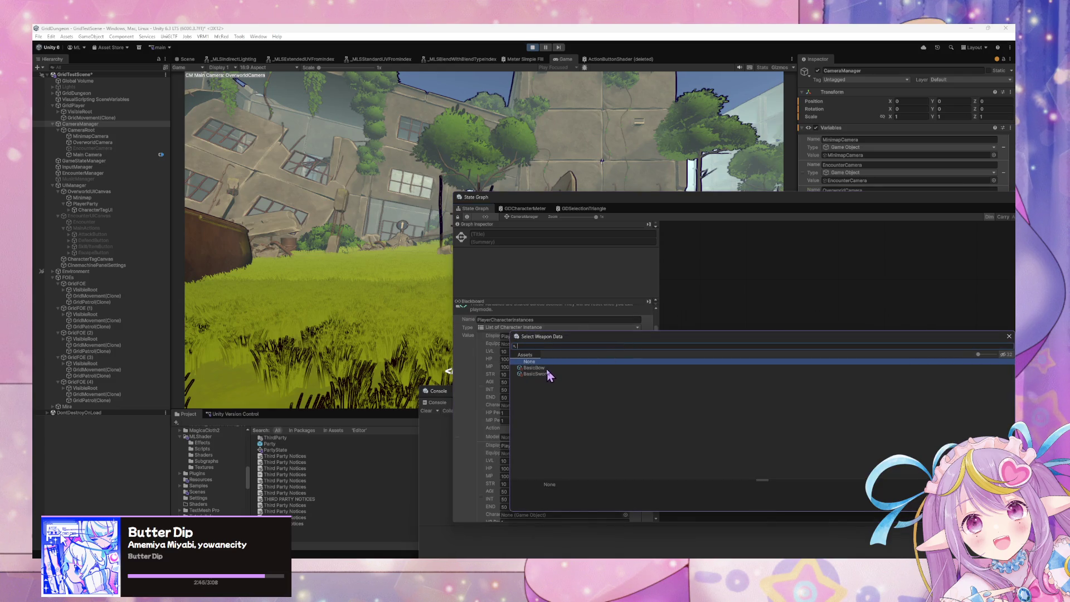
double_click(541, 374)
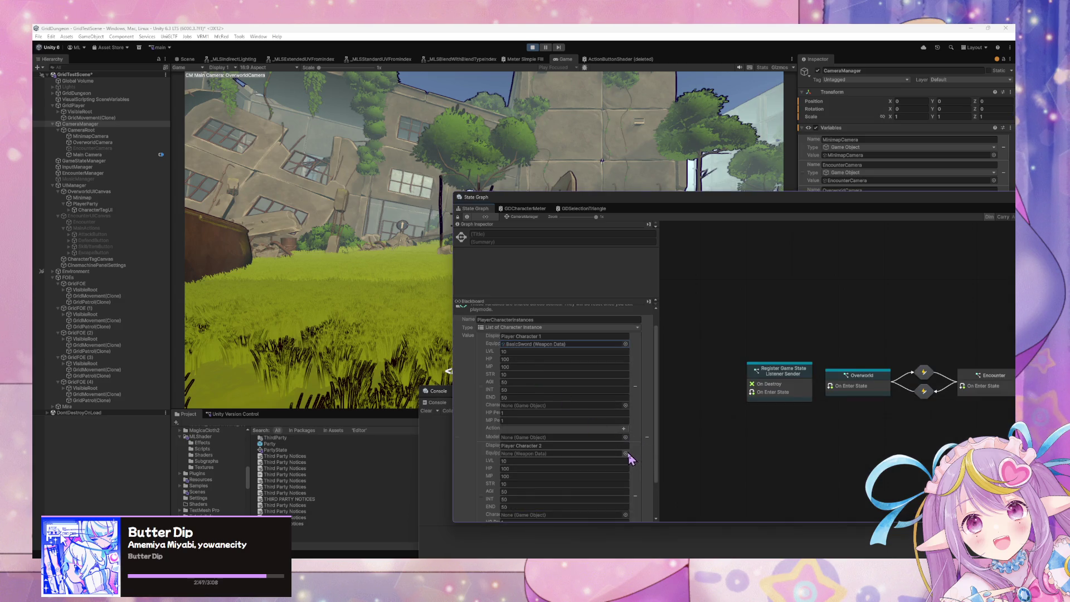
left_click(625, 453)
double_click(541, 419)
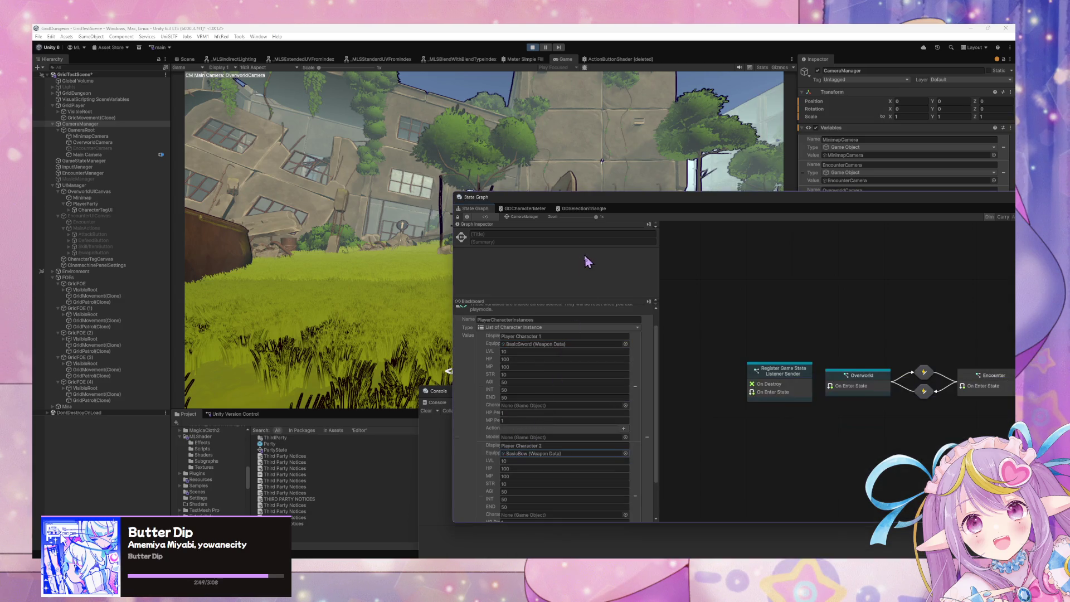
- In the Saved party list, equip the characters with BasicSword and BasicBow
scroll(606, 316, "up", 1)
left_click(633, 308)
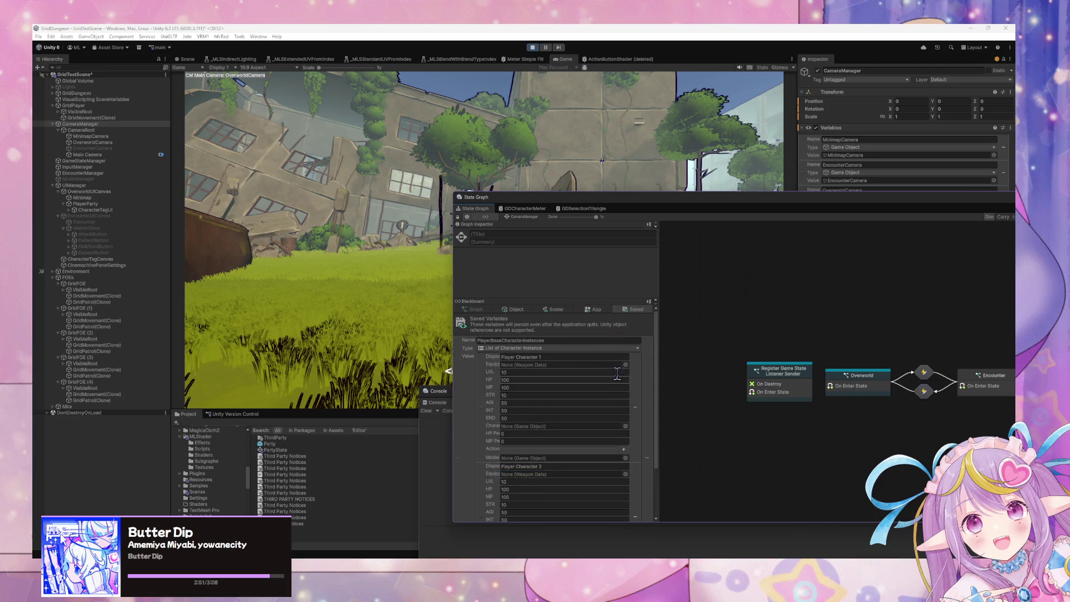
scroll(627, 370, "down", 2)
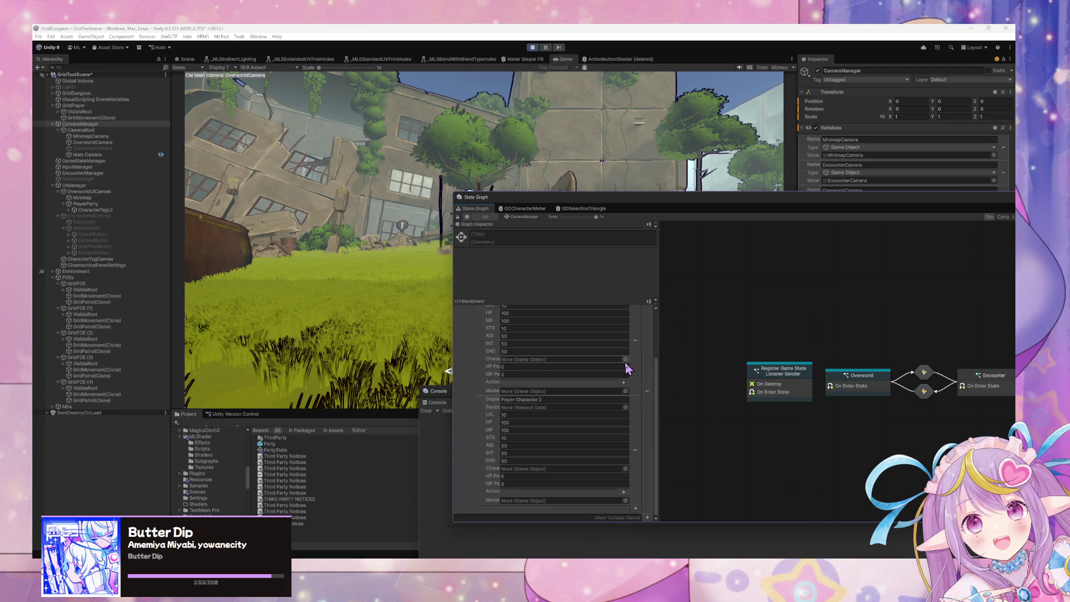
scroll(627, 368, "up", 2)
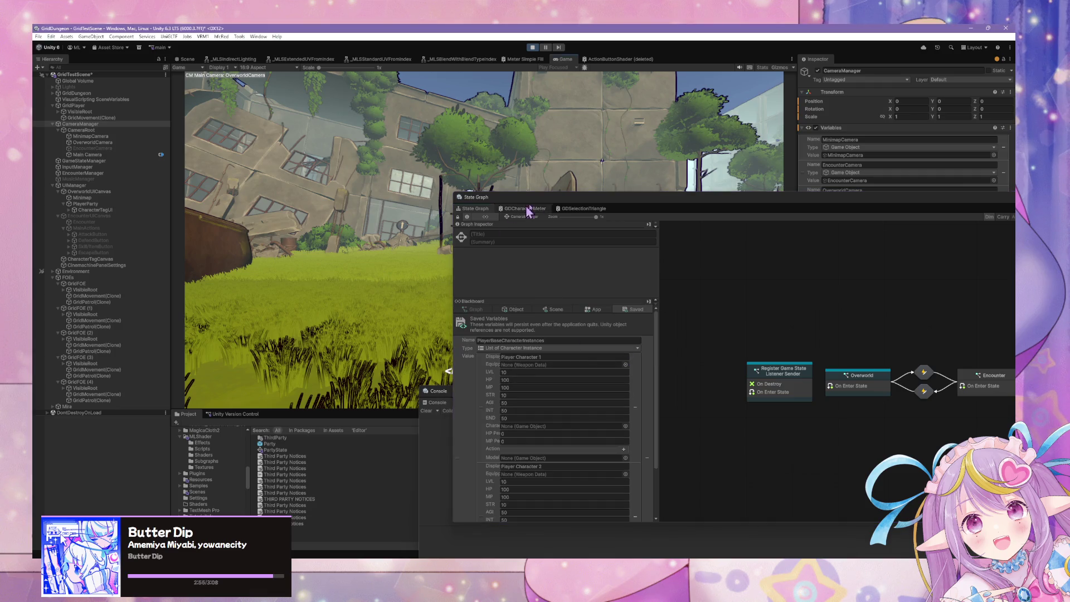
left_click(625, 365)
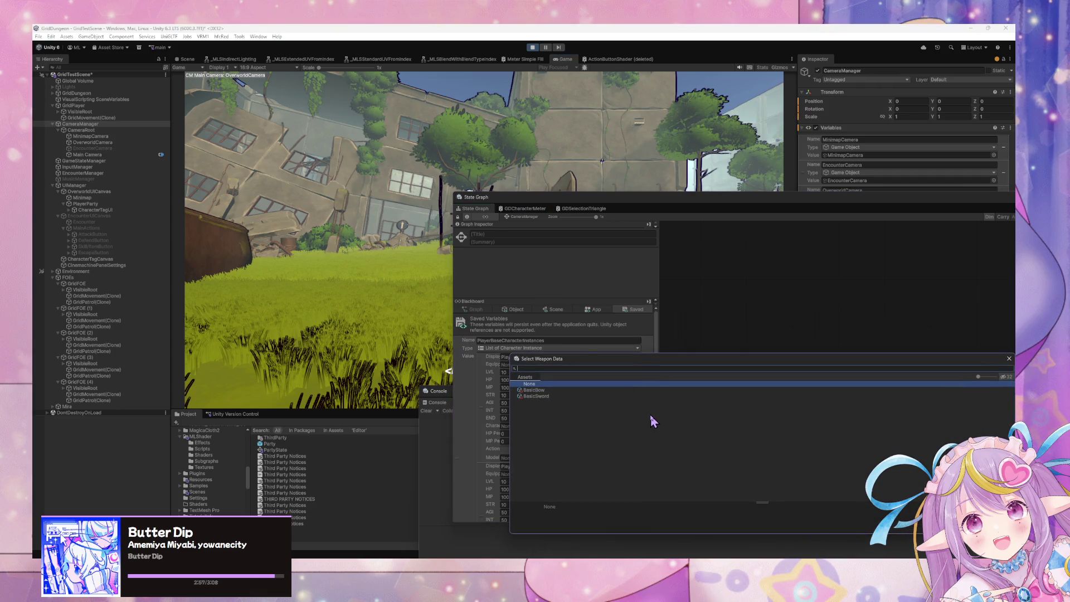
left_click(585, 389)
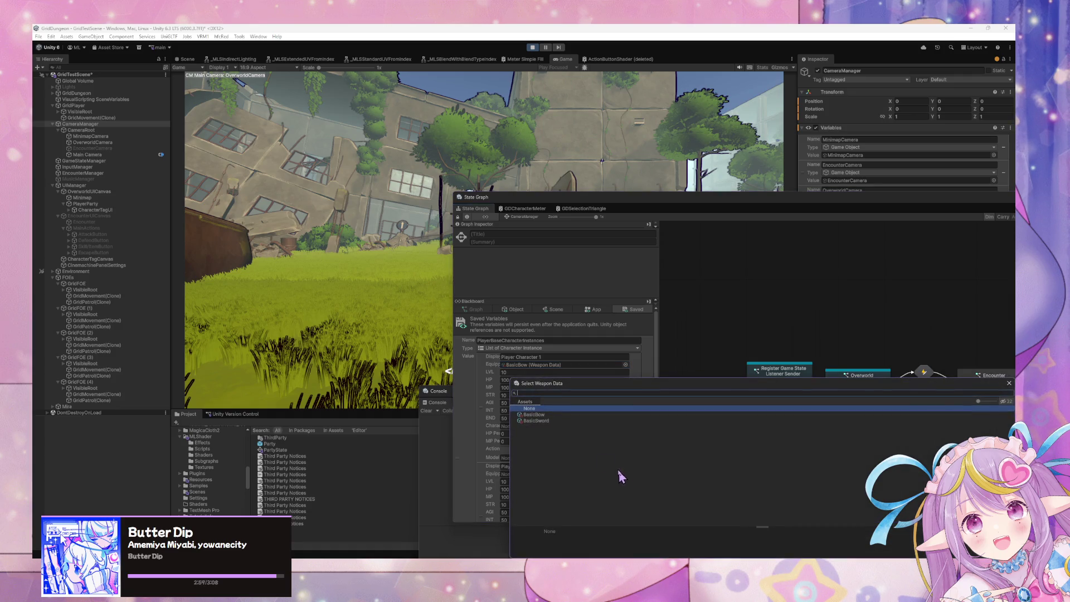
left_click(575, 422)
double_click(582, 415)
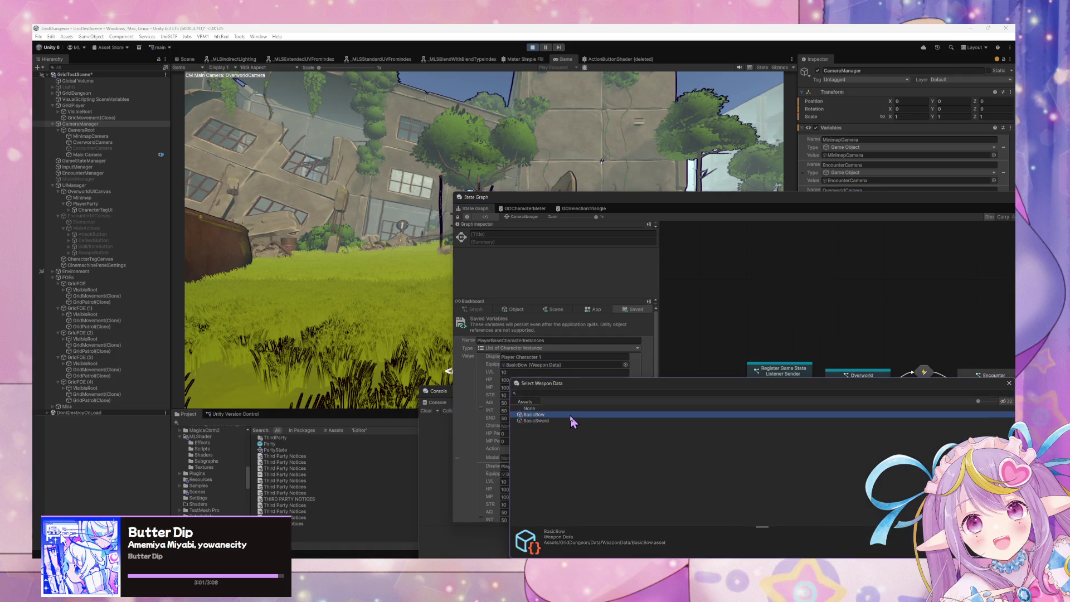
left_click(626, 365)
double_click(545, 397)
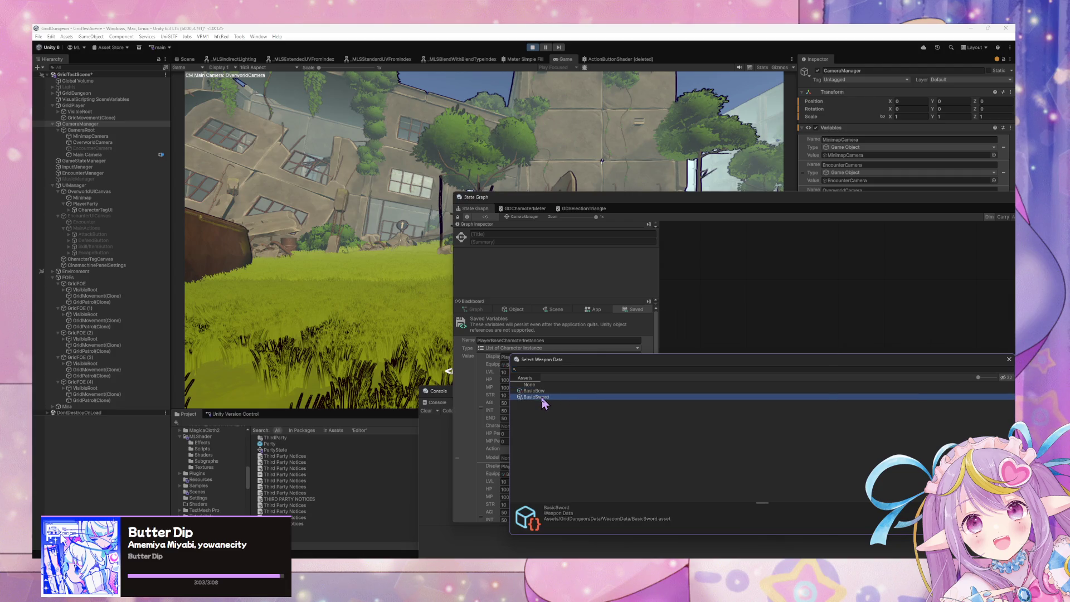
left_click_drag(624, 211, 834, 270)
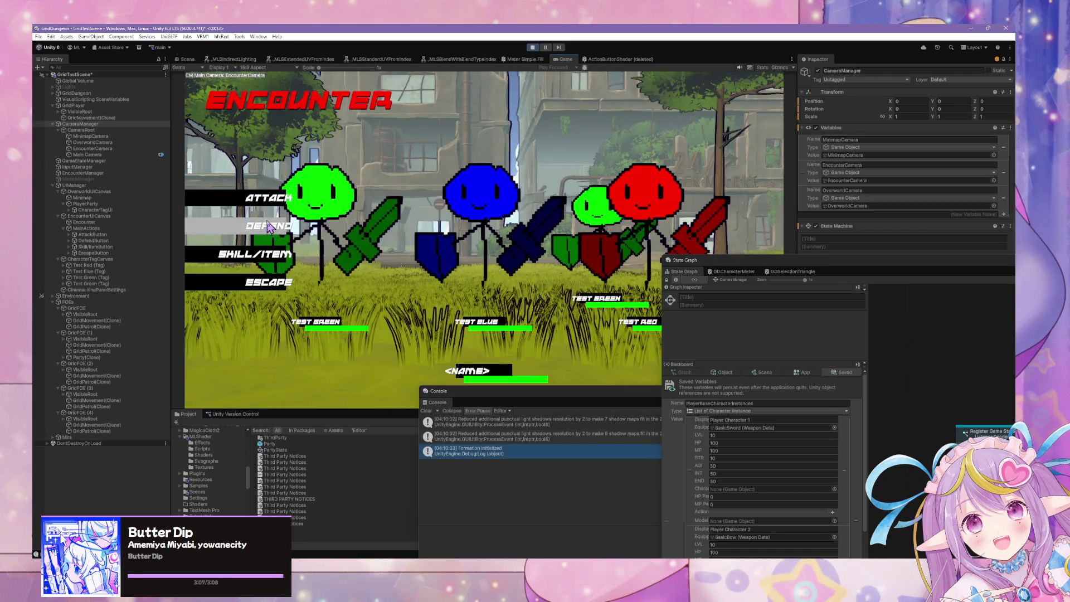
- Choose an encounter action and inspect the resulting InvalidConversionException's source code
left_click(268, 282)
left_click(609, 468)
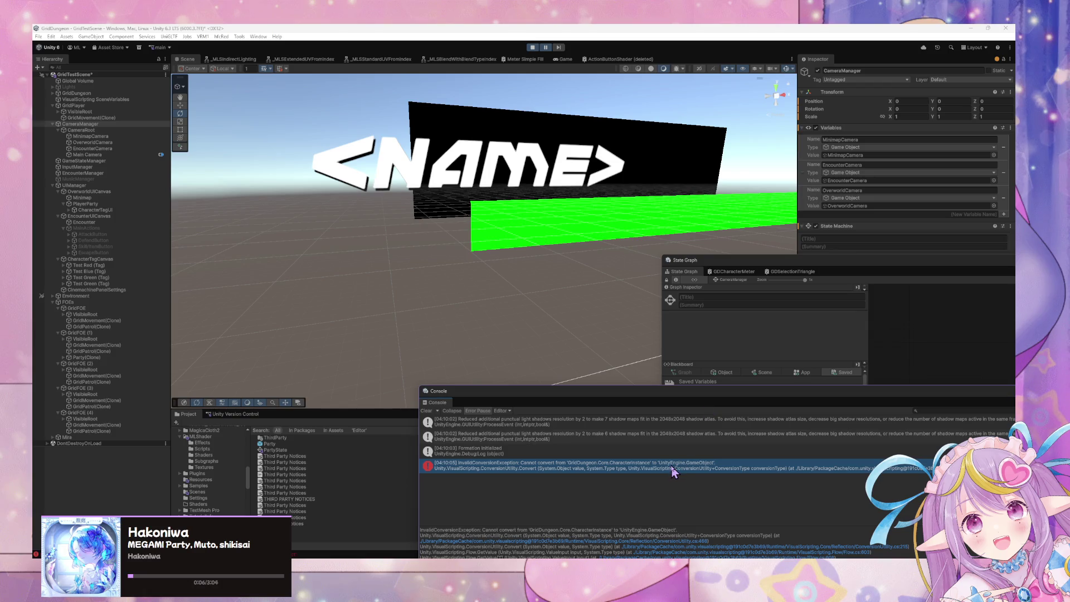
double_click(635, 465)
left_click(275, 296)
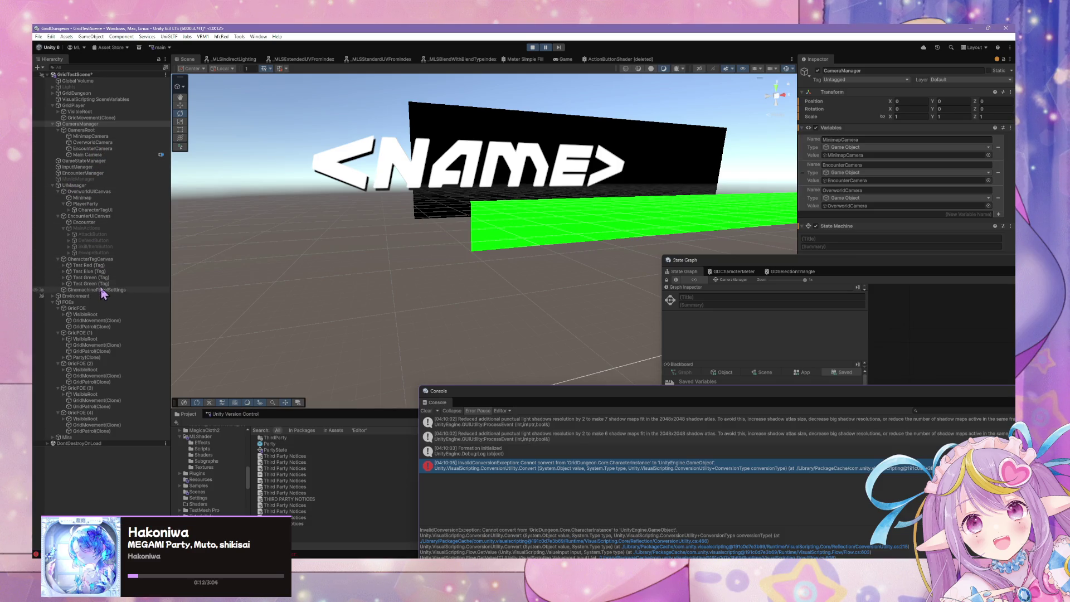
- Open EncounterManager's Assign Character Actions graph and move the DisableSelection trigger near EnableSelection
left_click(89, 173)
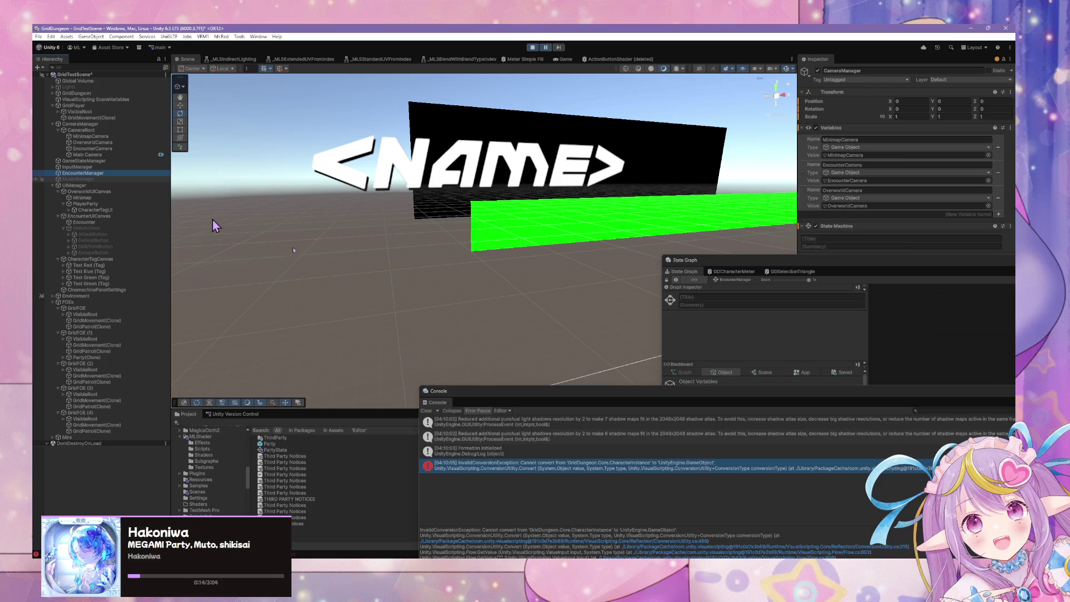
left_click(900, 350)
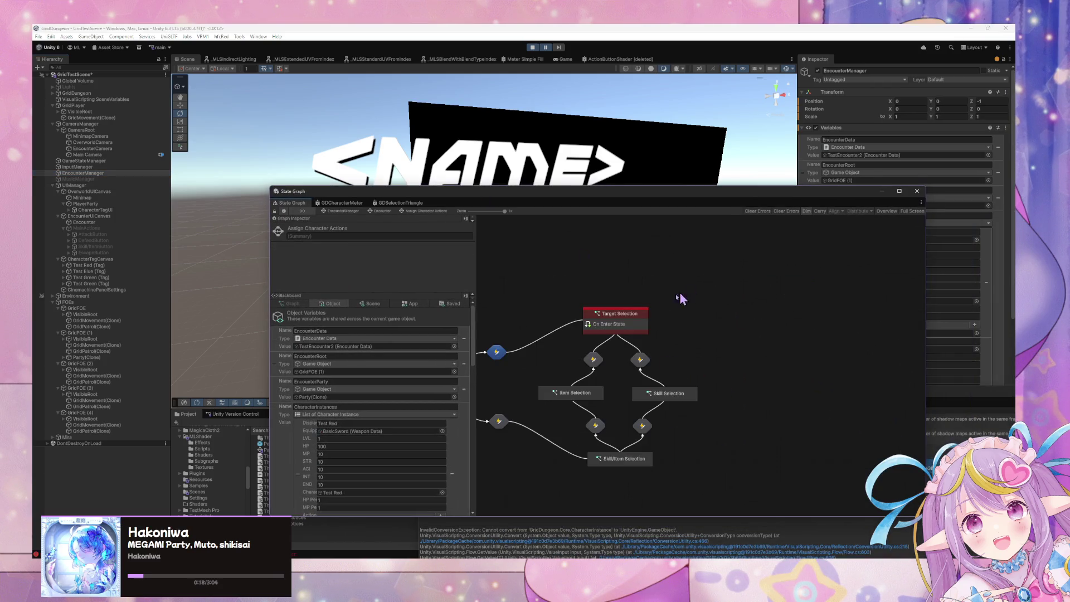
double_click(616, 312)
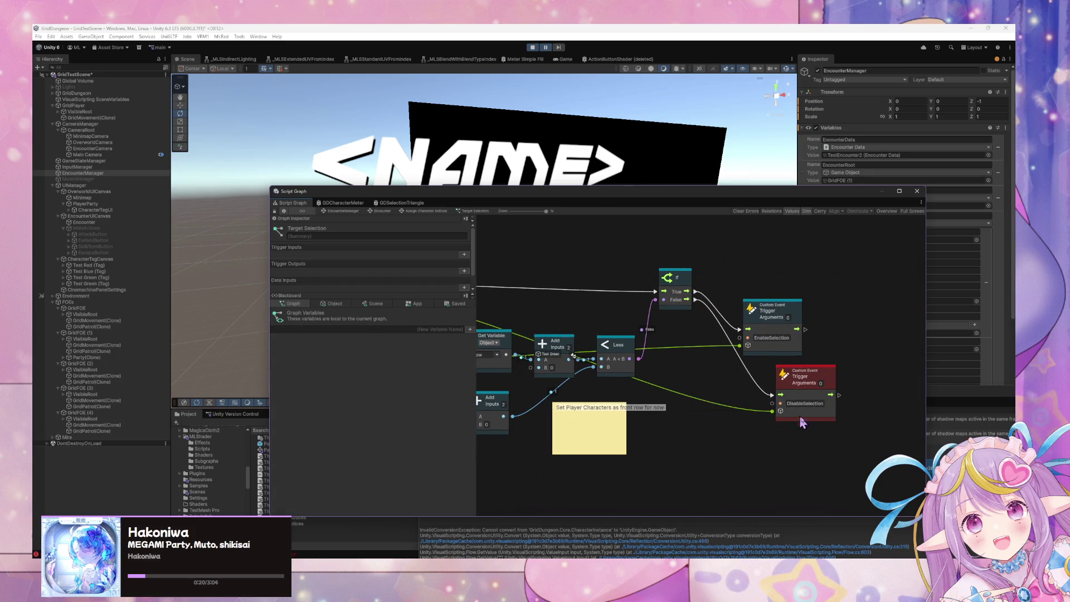
mouse_move(808, 425)
left_mouse_down()
mouse_move(820, 424)
mouse_move(800, 472)
left_mouse_up()
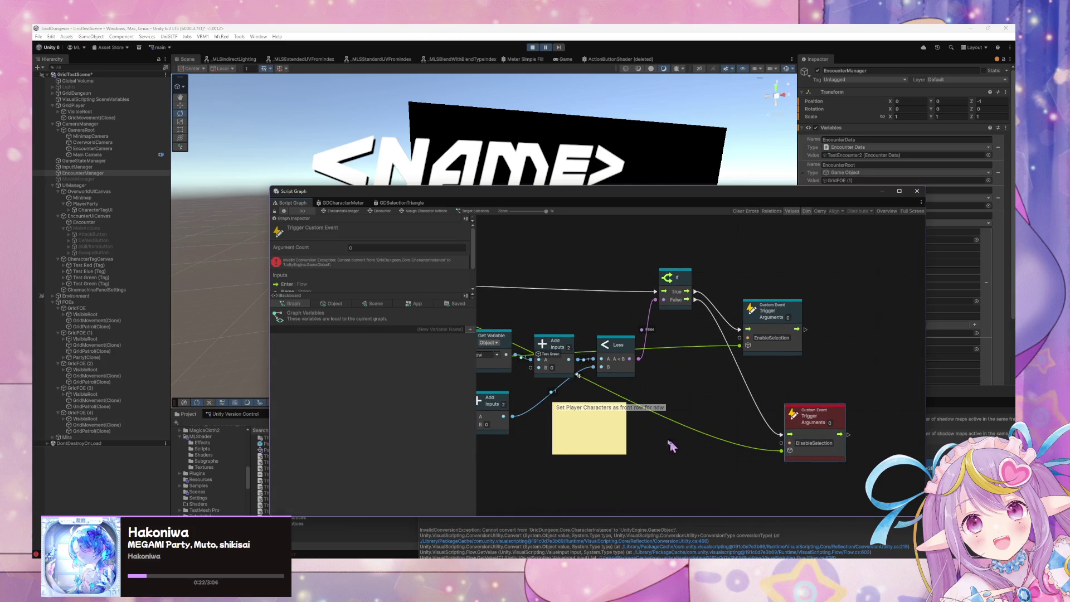
scroll(672, 361, "left", 5)
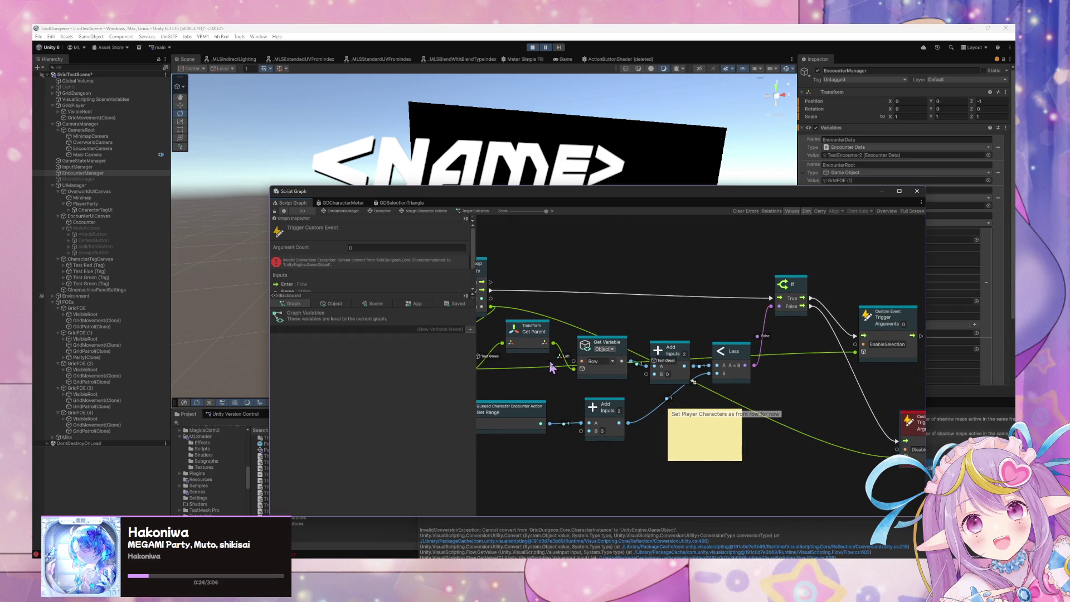
scroll(552, 368, "left", 3)
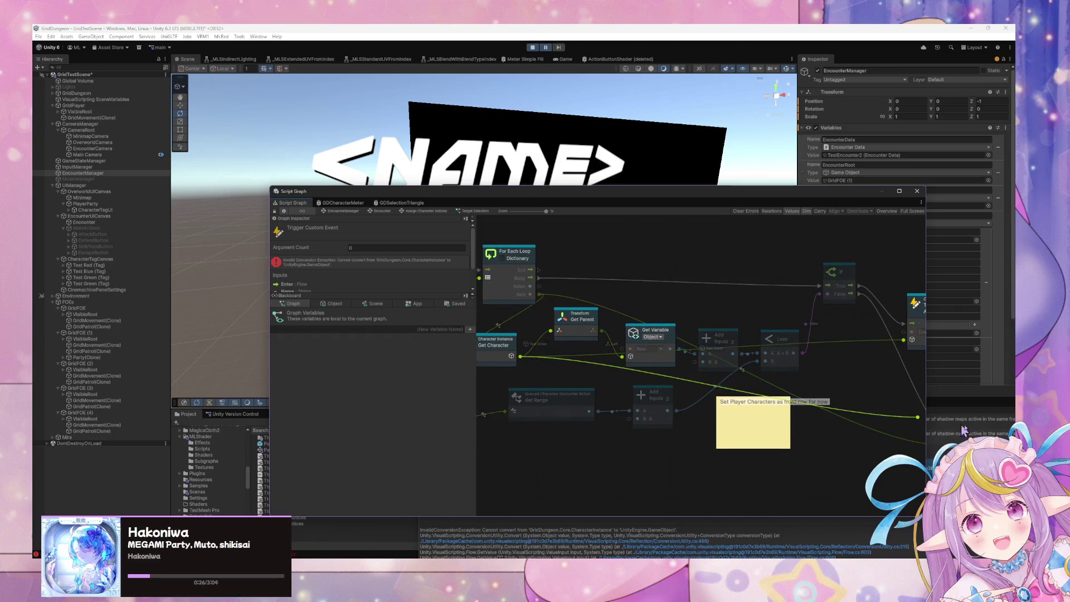
scroll(579, 407, "right", 12)
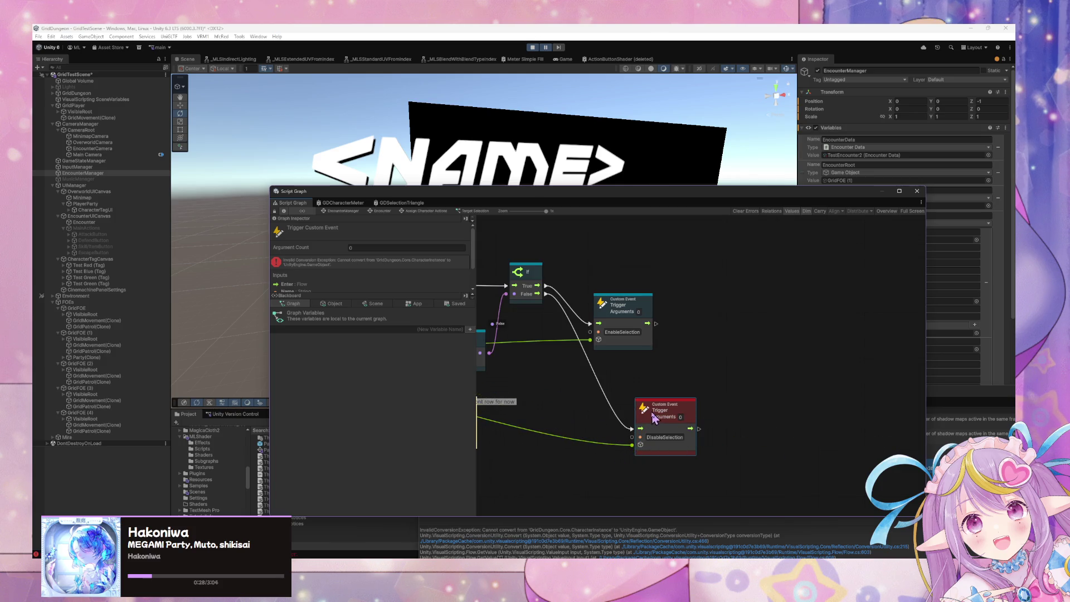
left_click_drag(657, 418, 671, 389)
left_click(547, 48)
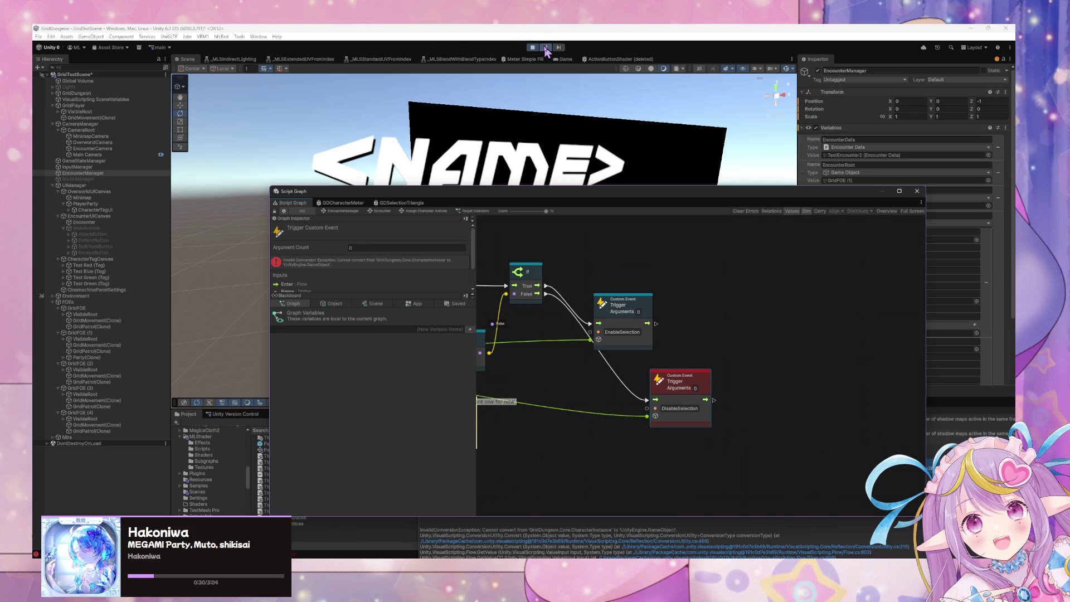
left_click_drag(470, 196, 756, 222)
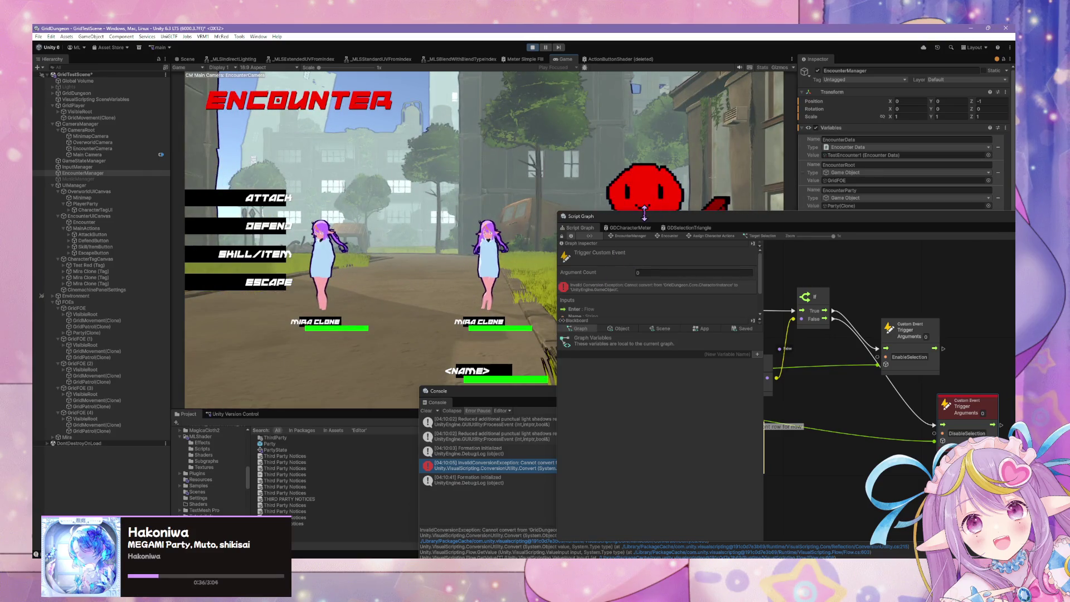
left_click_drag(613, 216, 697, 354)
left_click(254, 205)
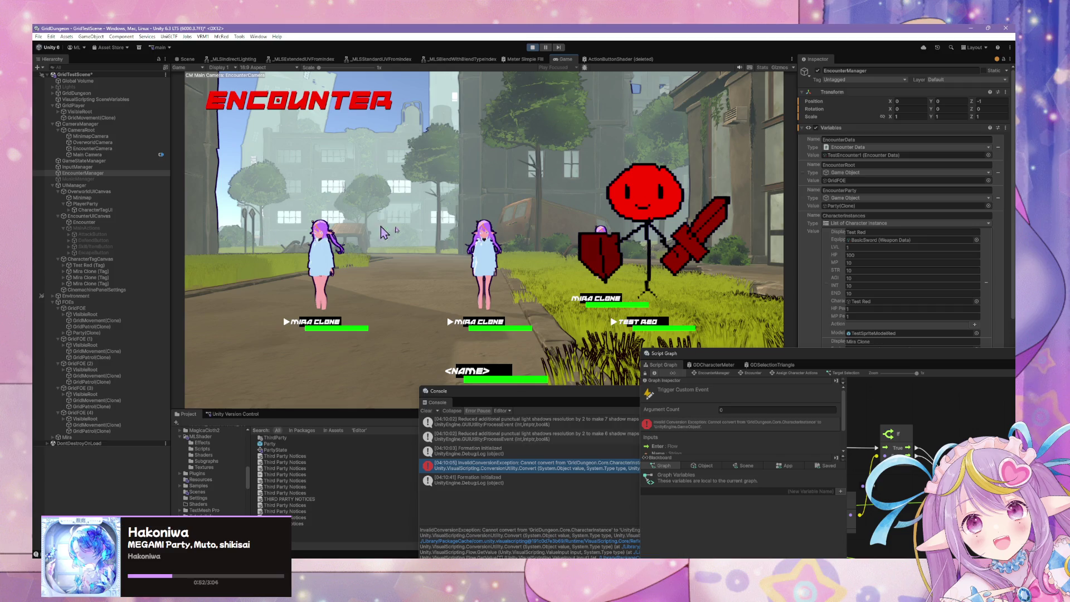
left_click_drag(772, 361, 406, 239)
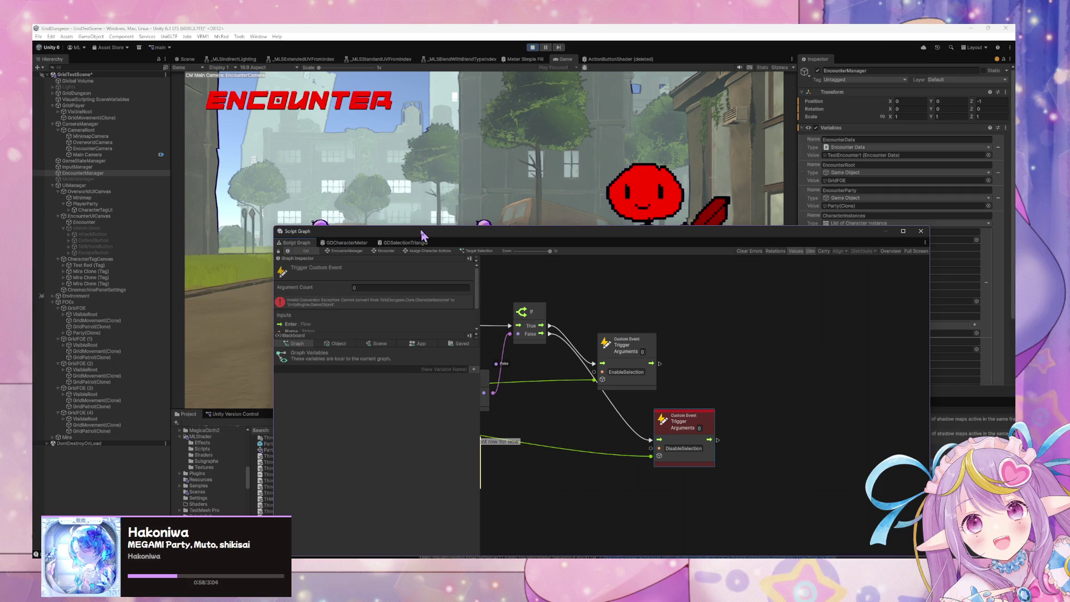
mouse_move(425, 232)
left_mouse_down()
mouse_move(687, 274)
mouse_move(500, 267)
left_mouse_up()
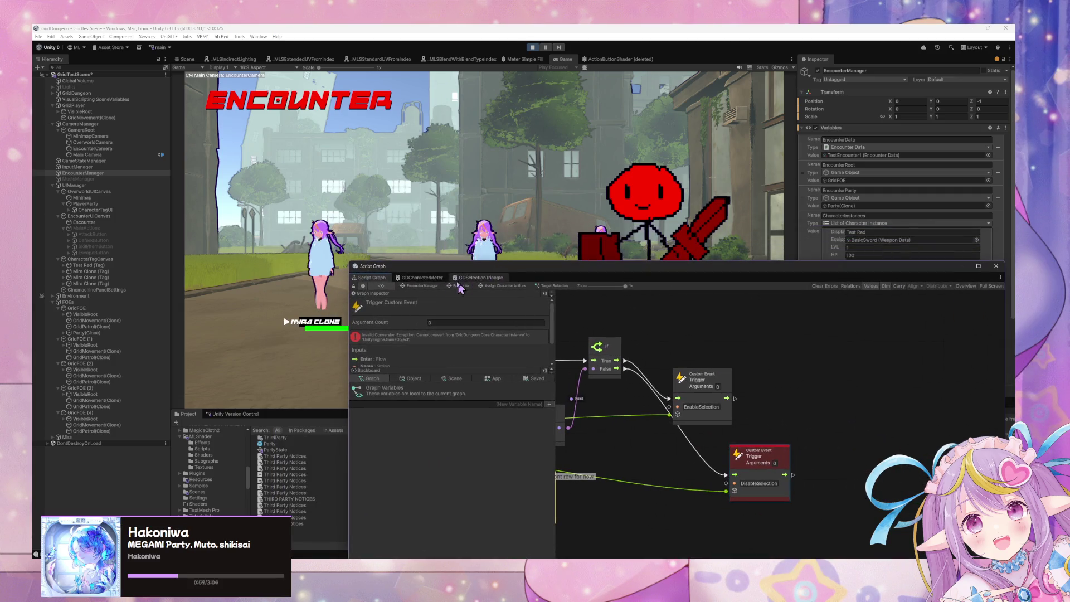
left_click(425, 277)
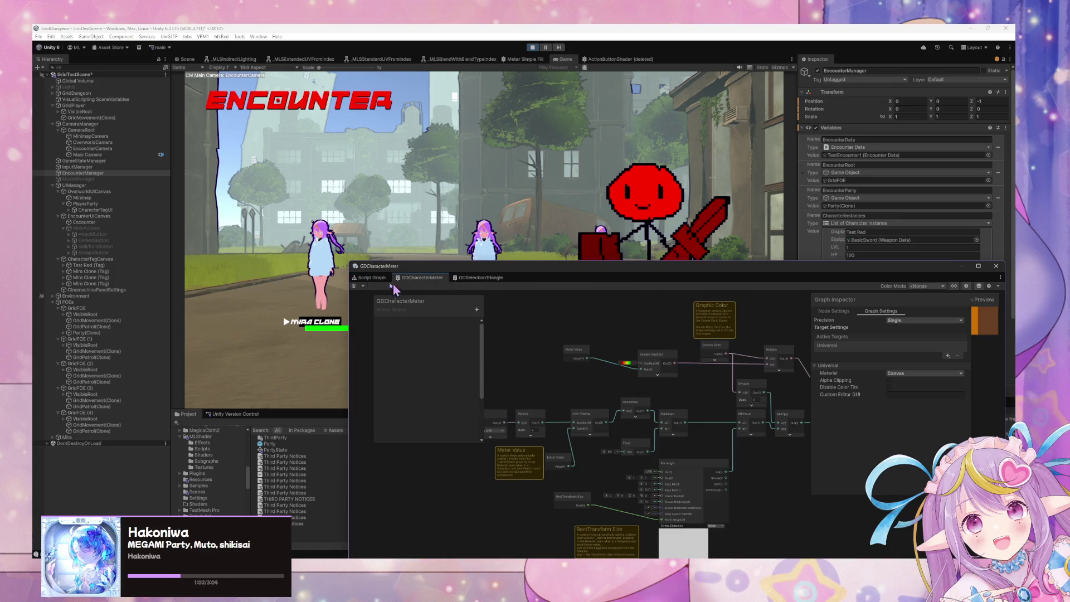
left_click(373, 278)
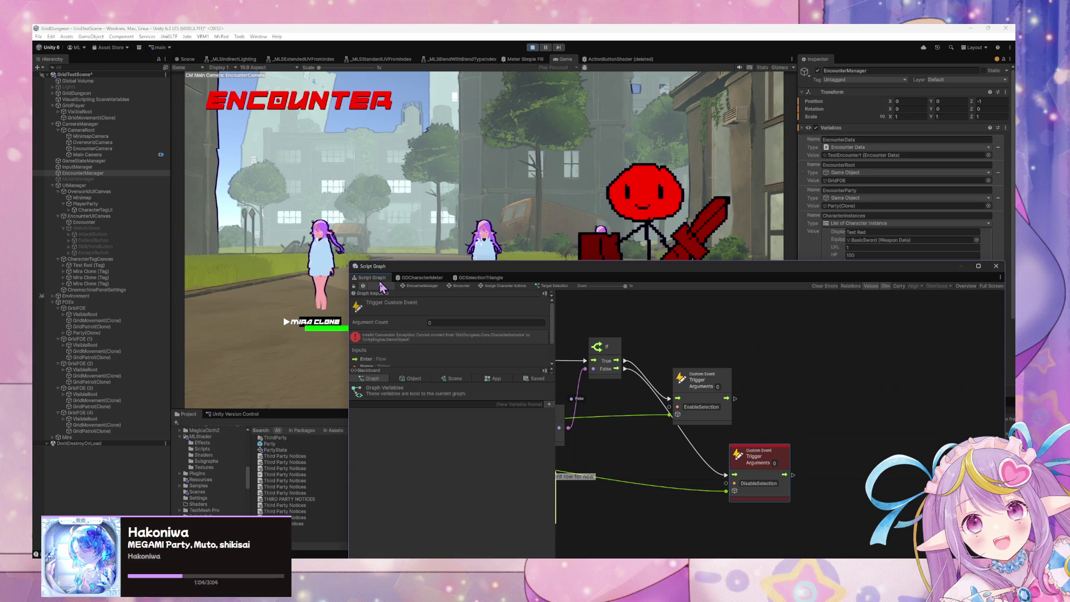
mouse_move(439, 272)
left_mouse_down()
mouse_move(501, 412)
mouse_move(432, 388)
mouse_move(293, 374)
mouse_move(356, 392)
left_mouse_up()
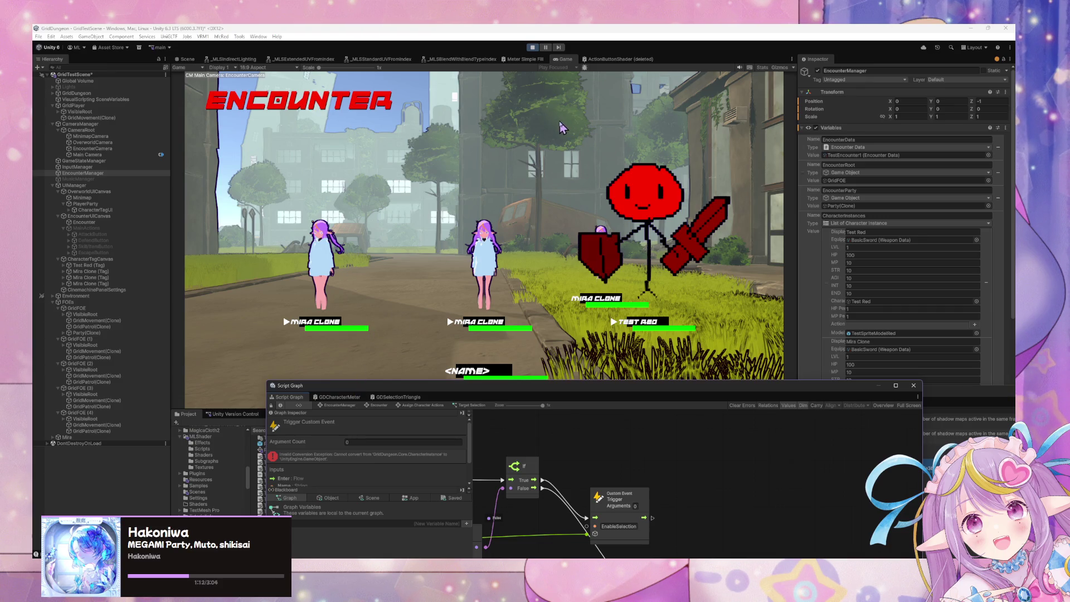
left_click(536, 85)
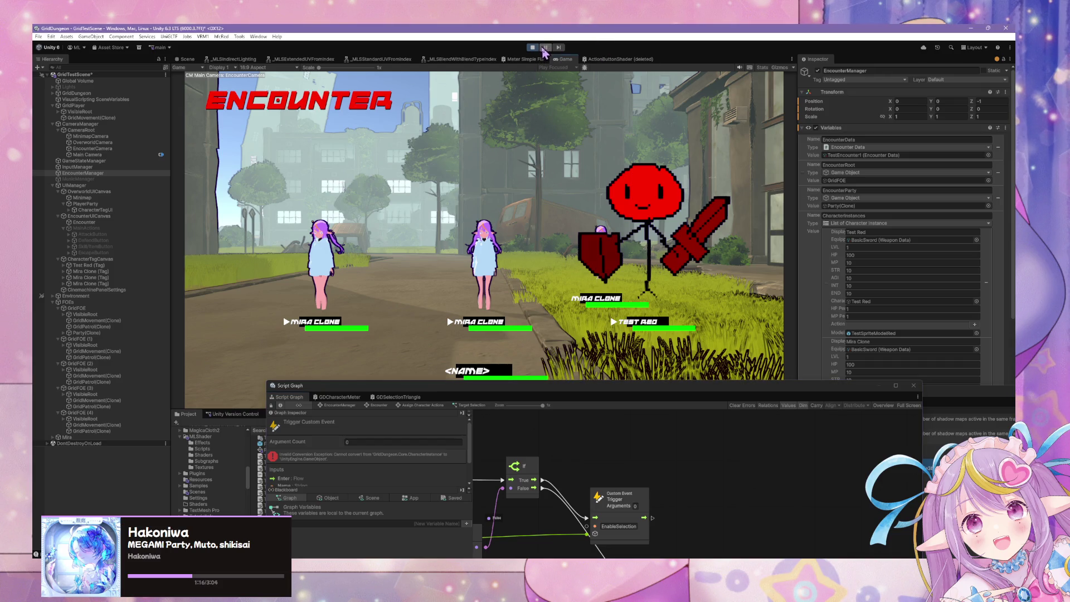
left_click(541, 48)
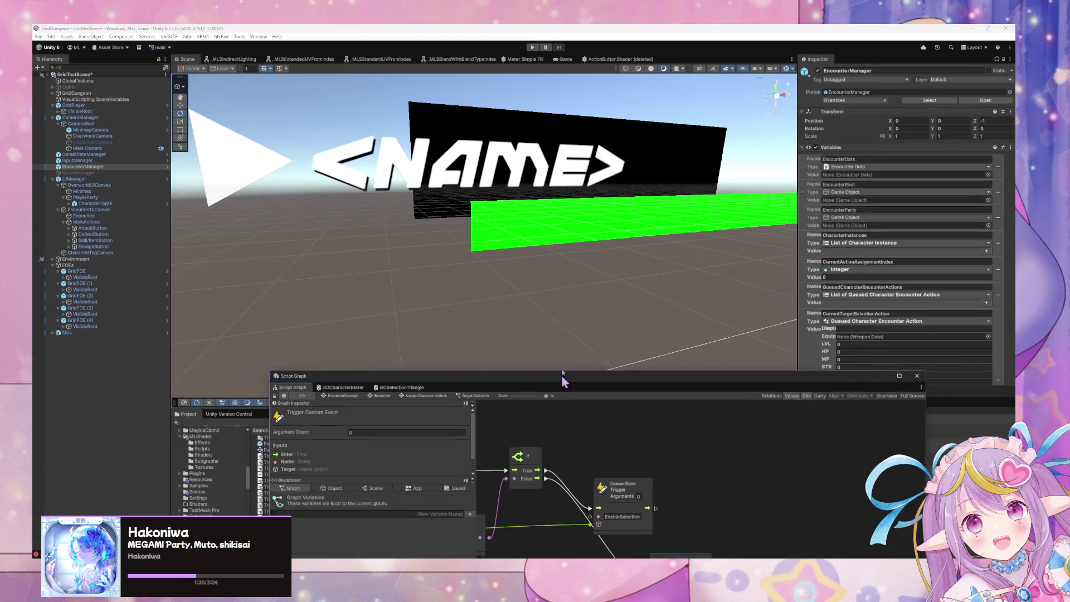
- Enlarge and shift the Script Graph window left, checking the GDCharacterMeter tab before returning
left_click_drag(560, 384, 612, 212)
scroll(654, 326, "left", 10)
scroll(654, 326, "right", 10)
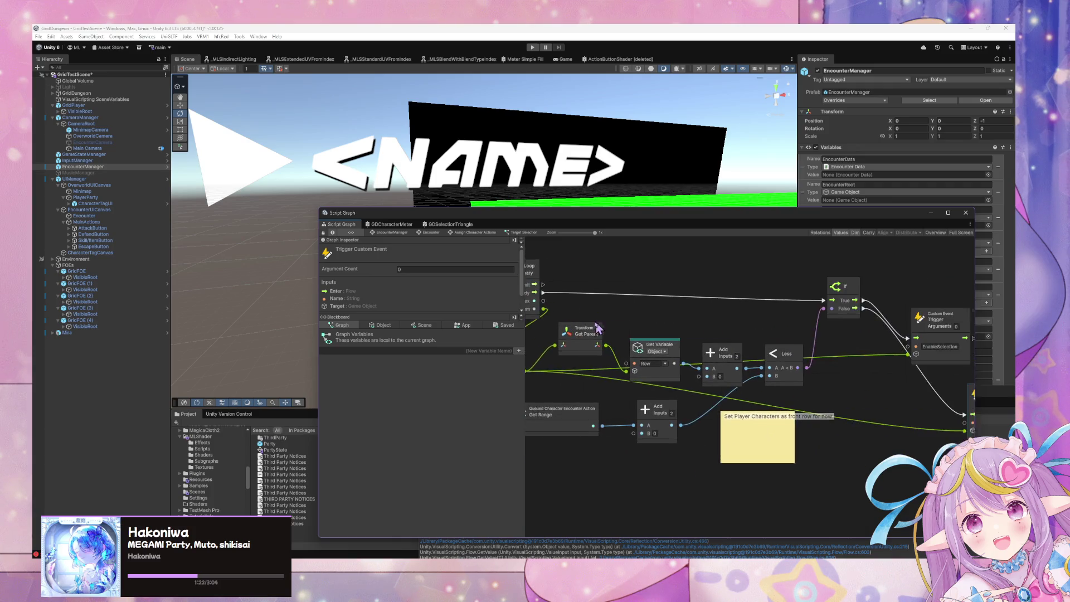
mouse_move(465, 220)
left_mouse_down()
mouse_move(405, 273)
mouse_move(339, 225)
left_mouse_up()
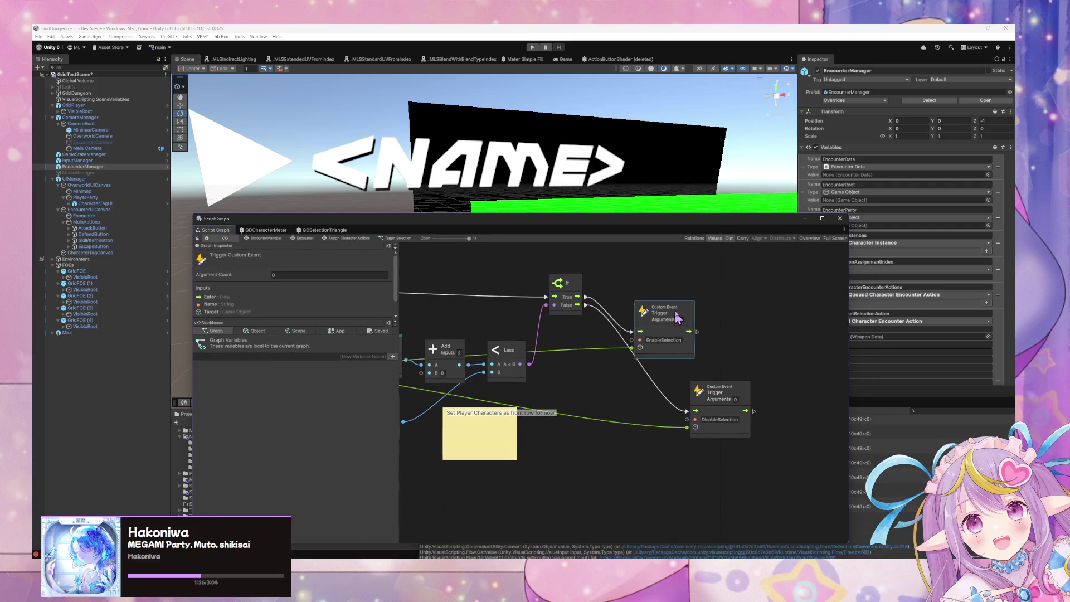
scroll(568, 375, "left", 10)
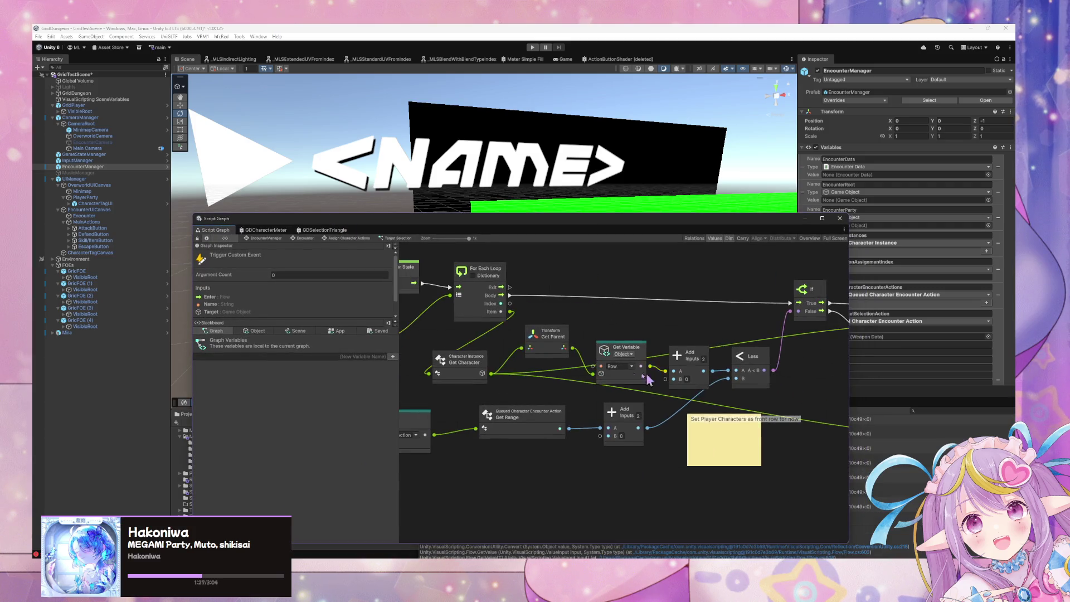
left_click(282, 230)
left_click(215, 231)
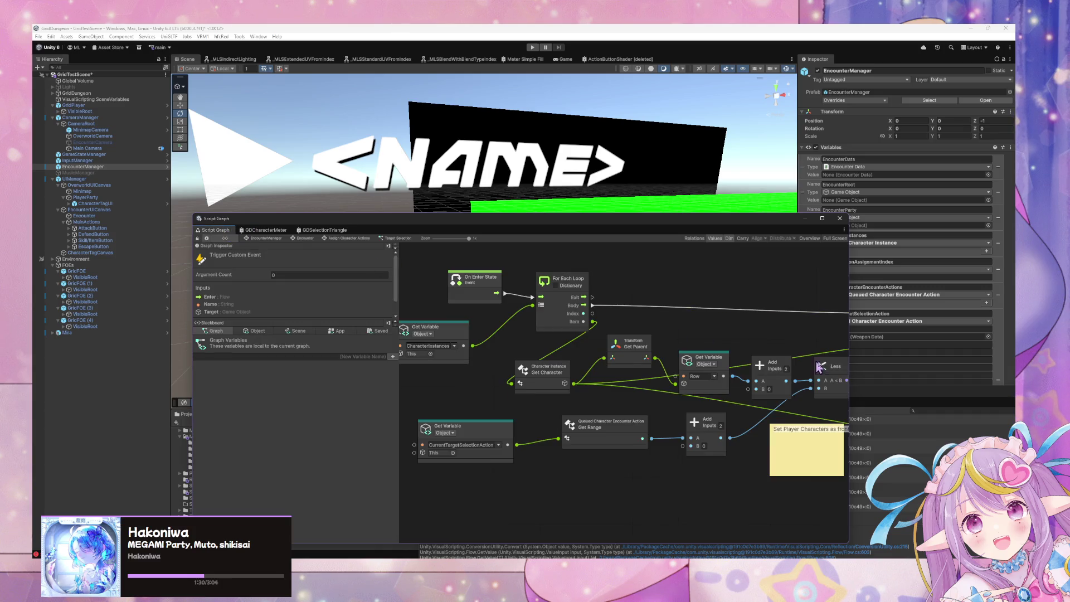
- Pan and zoom the canvas and paste a copy of the EnableSelection trigger node
scroll(521, 318, "right", 8)
scroll(521, 318, "up", 2)
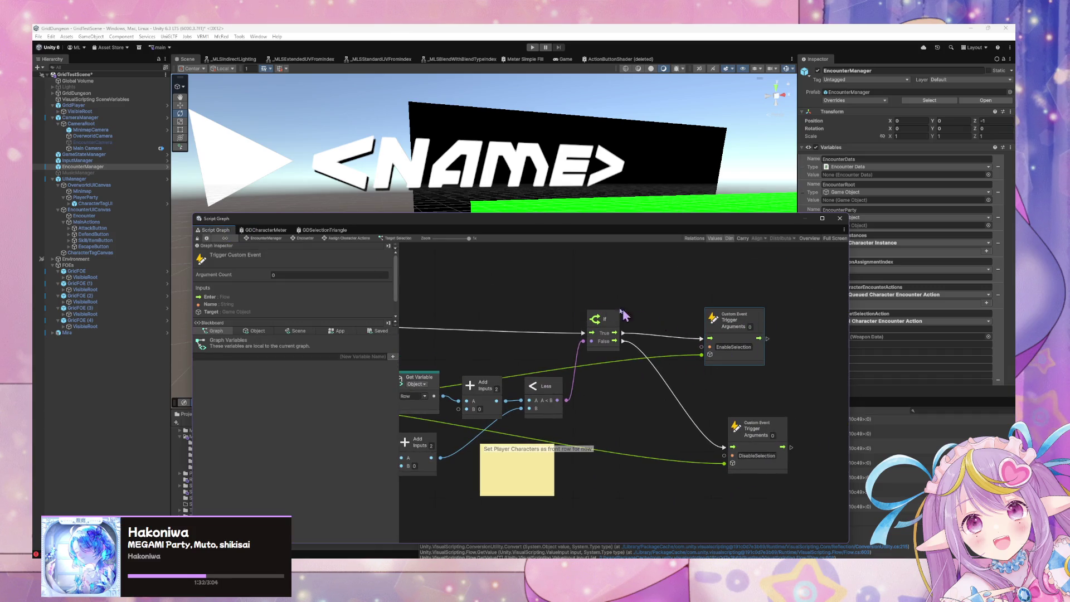
scroll(750, 374, "left", 10)
scroll(749, 373, "up", 2)
scroll(579, 340, "down", 2)
scroll(578, 338, "right", 6)
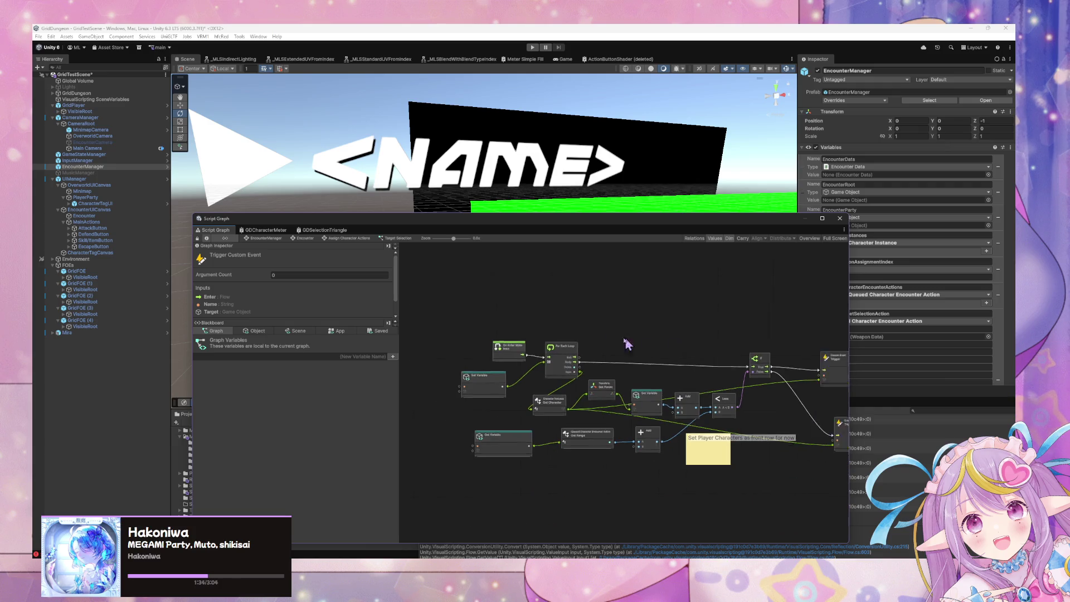
scroll(578, 339, "up", 2)
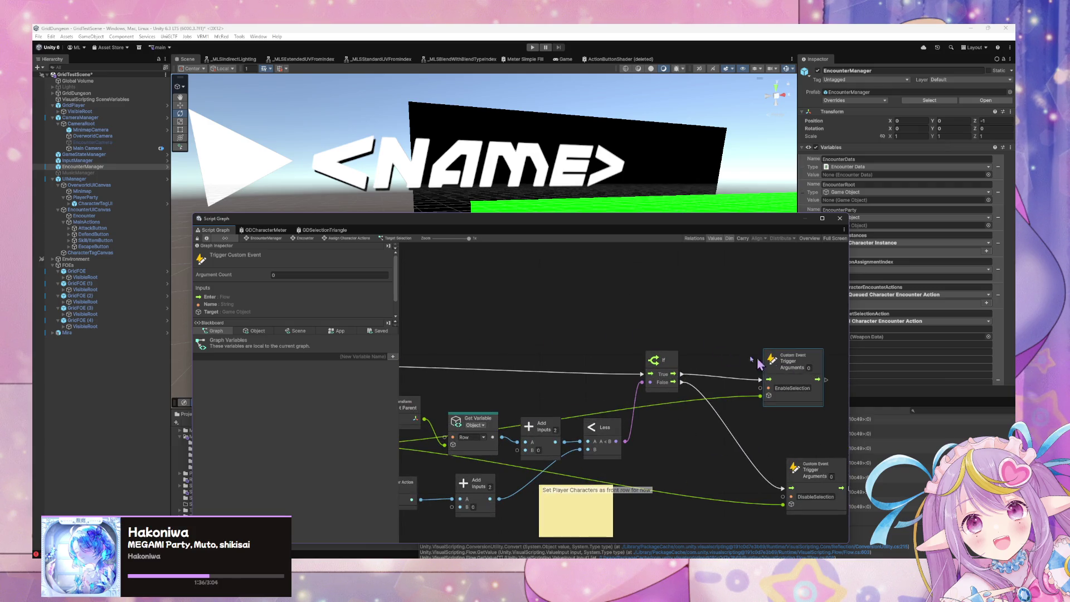
scroll(445, 316, "right", 8)
scroll(521, 328, "left", 7)
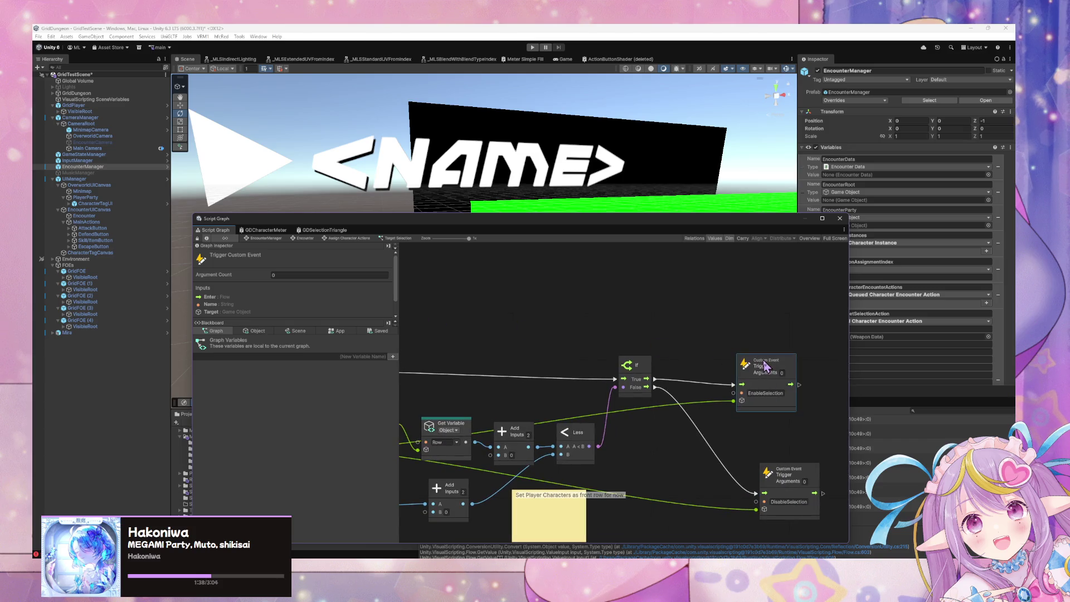
scroll(559, 312, "left", 7)
scroll(559, 312, "up", 2)
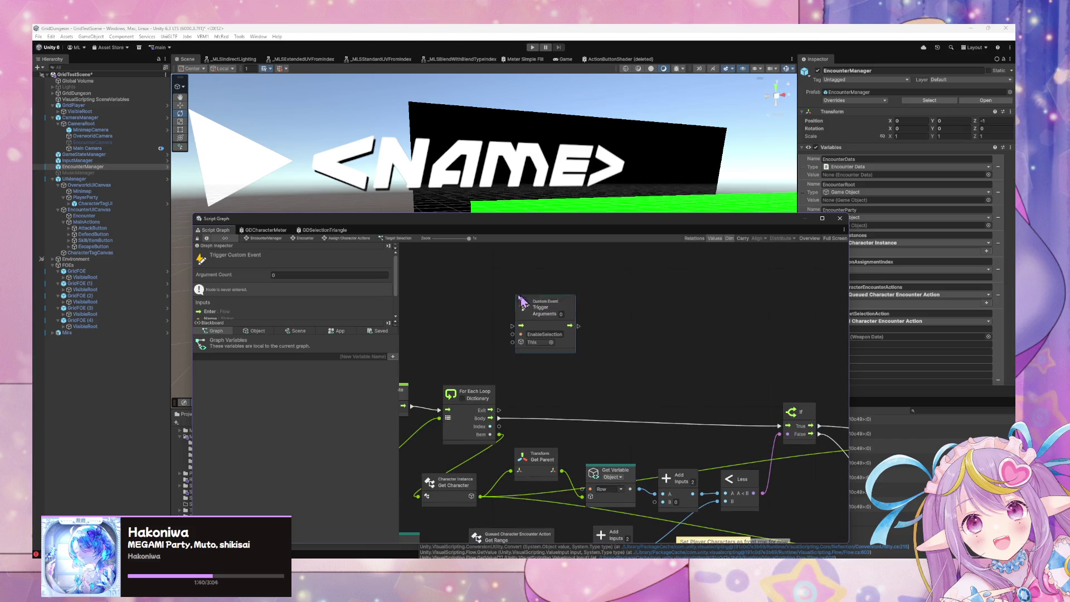
key("ctrl+v")
scroll(562, 304, "left", 7)
scroll(562, 303, "up", 1)
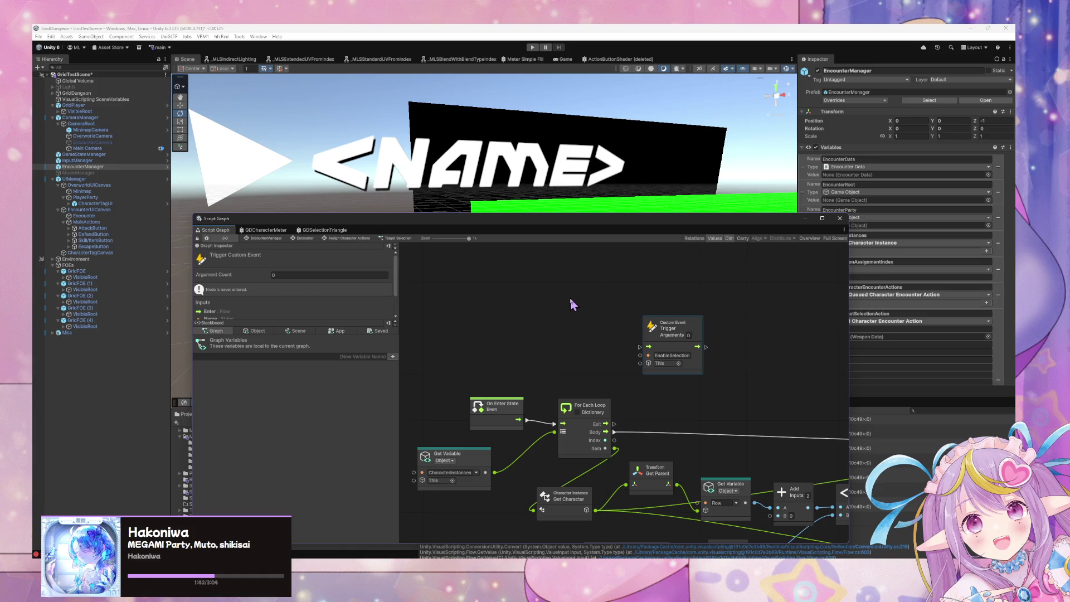
- Delete the pasted trigger copy and add a Custom Event node named SelectSingleTarget
key("Delete")
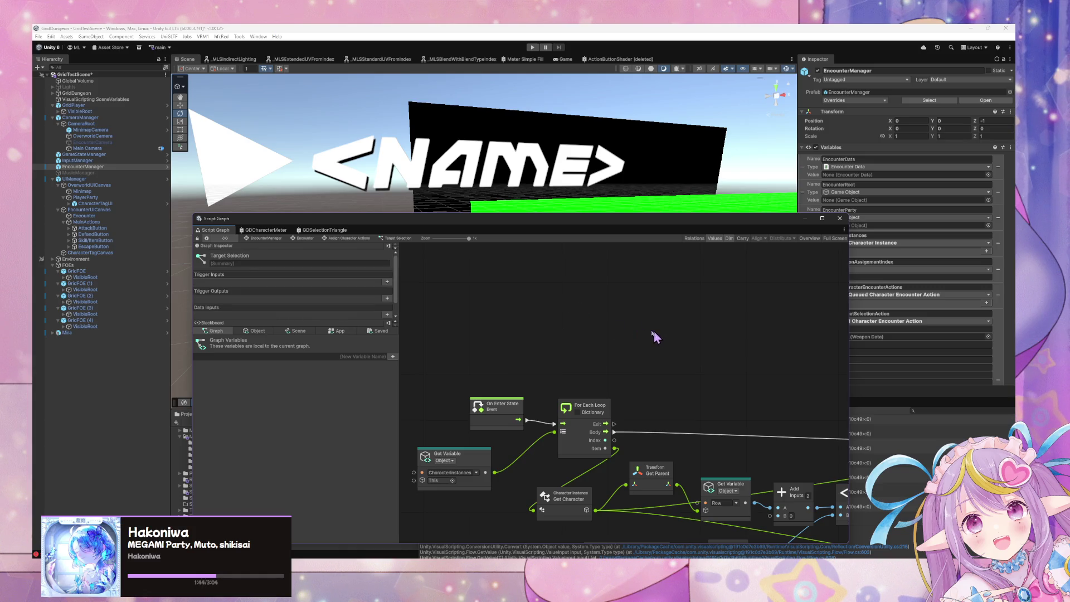
right_click(655, 336)
left_click(648, 330)
type("custom event")
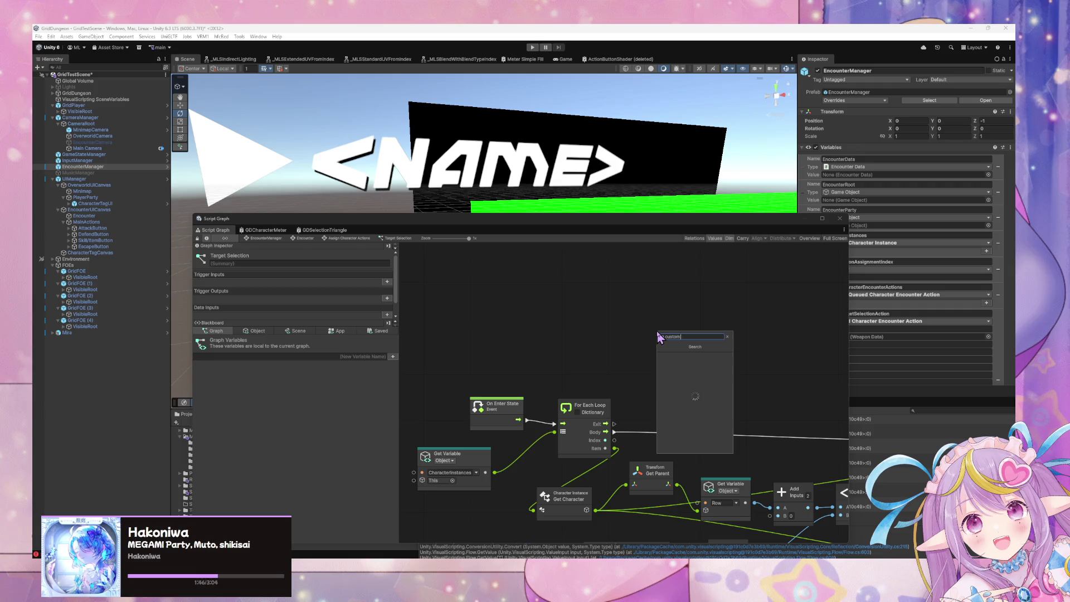
key("Return")
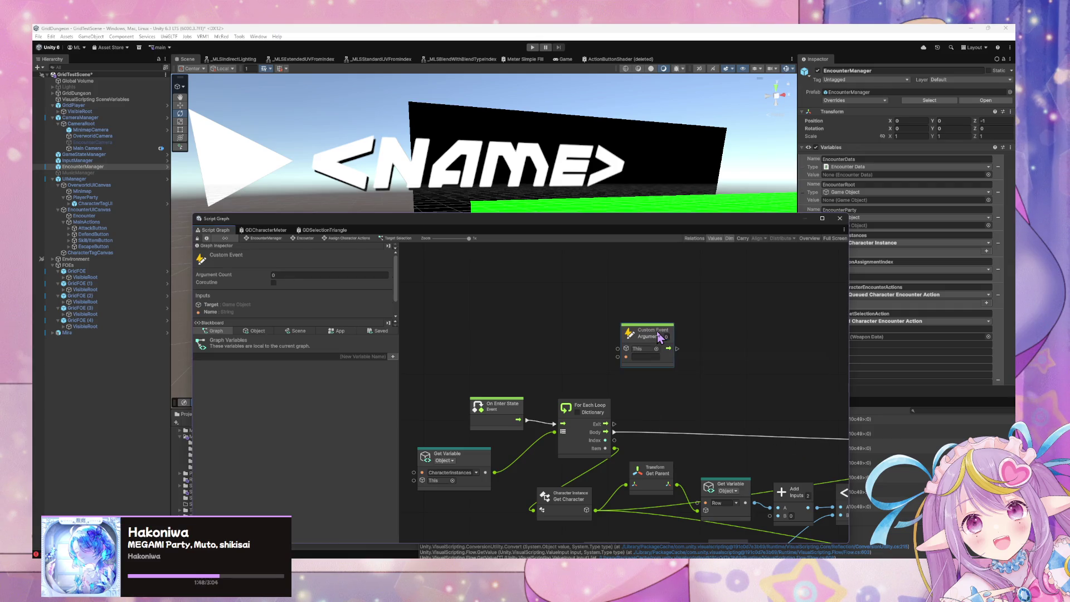
left_click(657, 357)
type("leTarget")
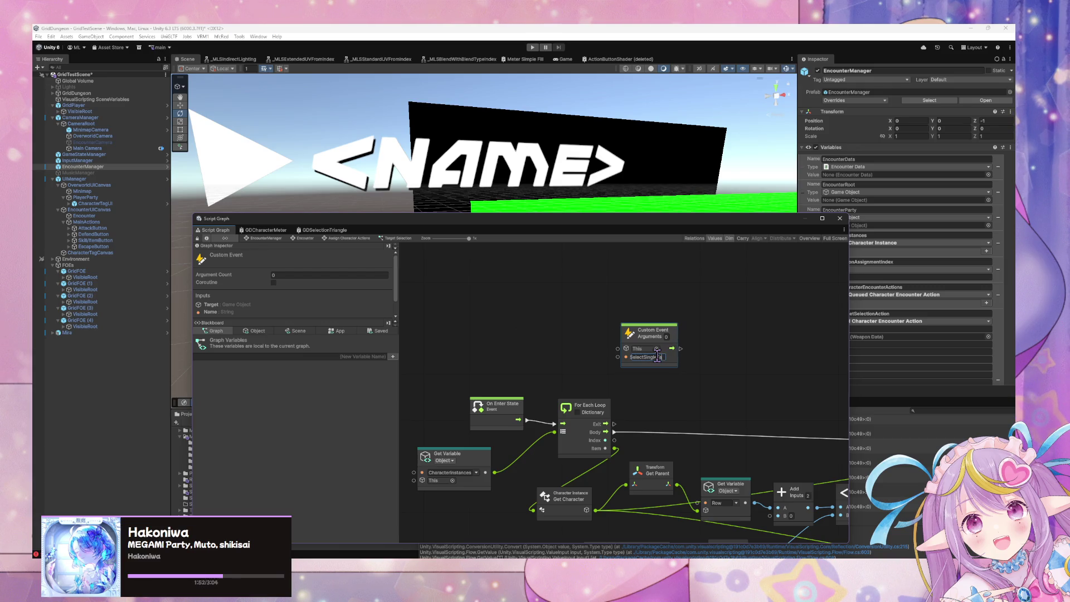
- Move the event node left and rename its event to SelectTarget
left_click_drag(629, 335, 534, 330)
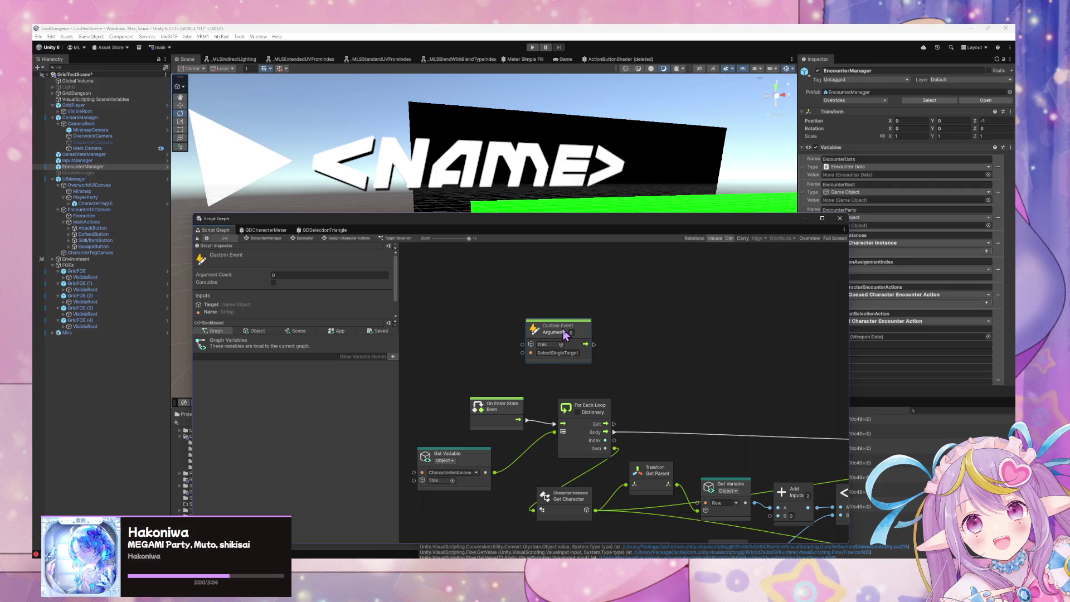
left_click(554, 352)
type("SelectSi")
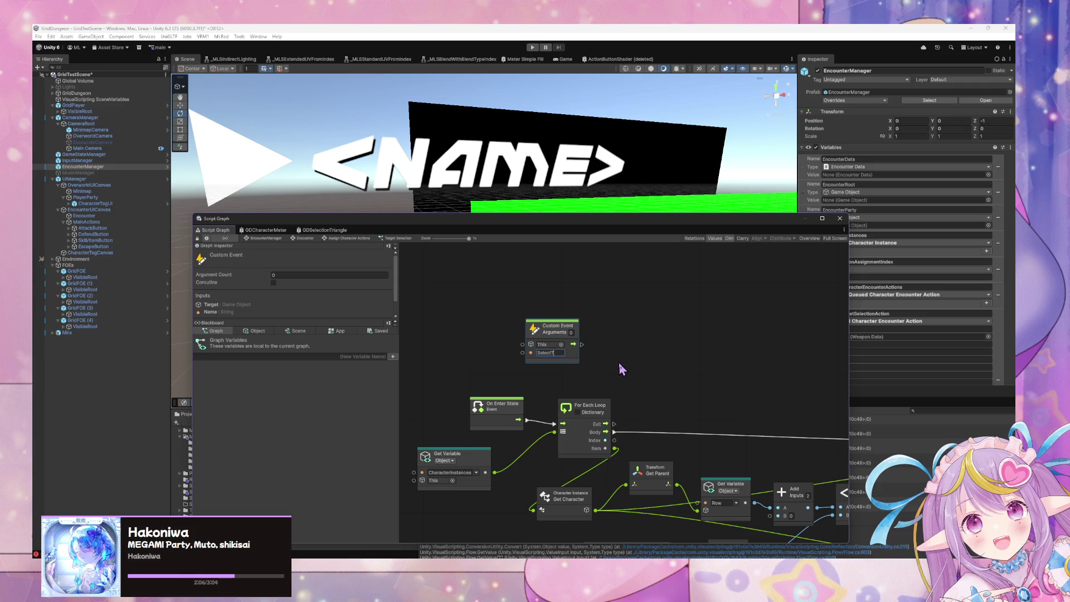
type("arget")
mouse_move(620, 364)
left_mouse_down()
mouse_move(290, 309)
mouse_move(634, 354)
mouse_move(836, 345)
left_mouse_up()
- Drag the CurrentTargetSelectionAction object variable into the graph and set the custom event's Arguments to 1
left_click(258, 331)
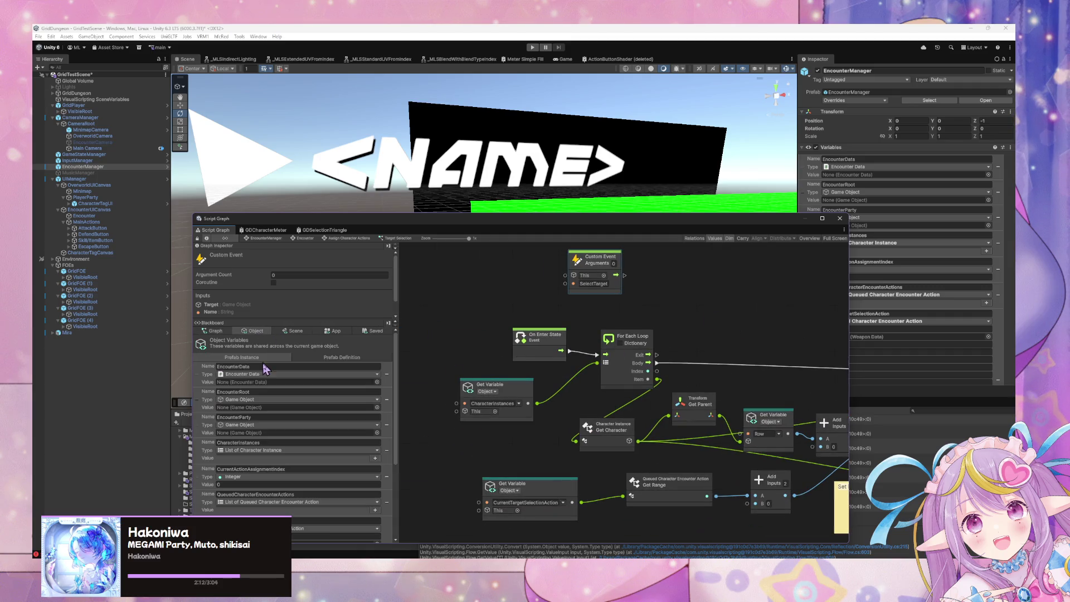
scroll(246, 484, "down", 5)
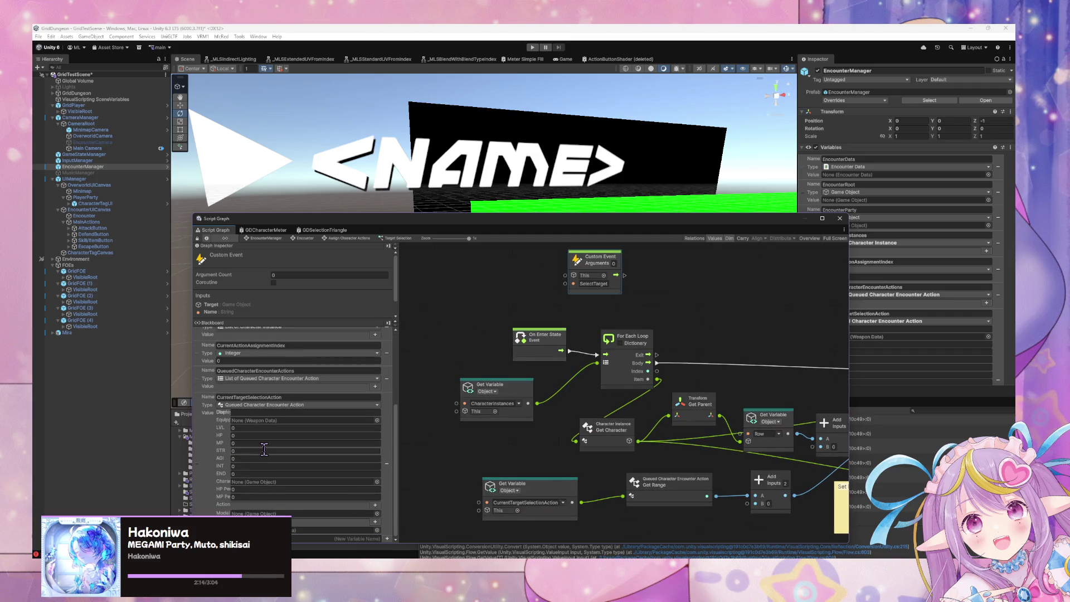
scroll(263, 449, "up", 3)
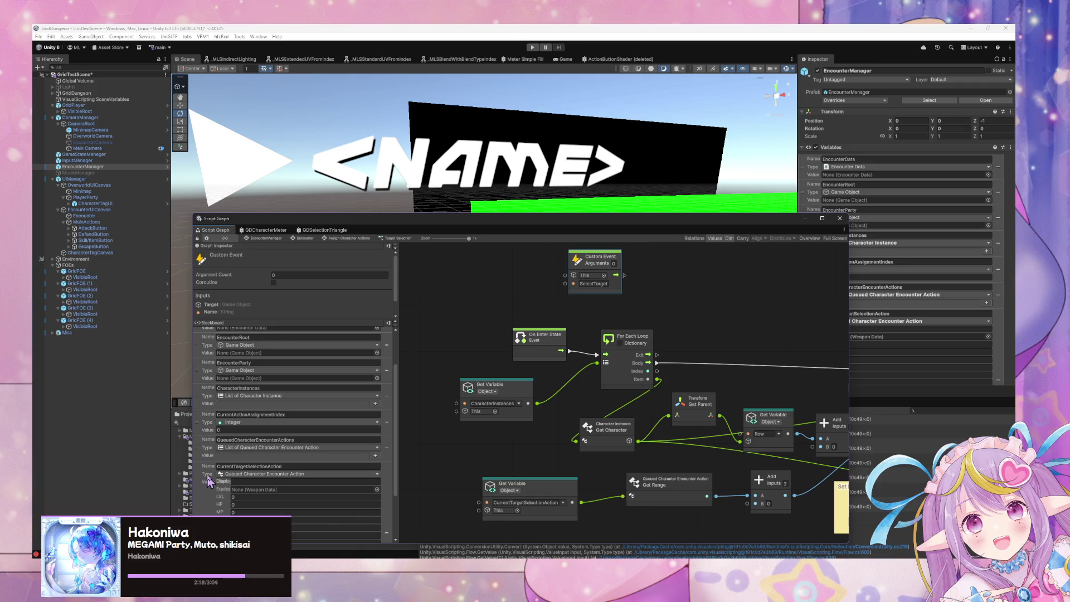
scroll(225, 461, "down", 3)
mouse_move(197, 463)
left_mouse_down()
mouse_move(627, 303)
mouse_move(624, 263)
mouse_move(652, 257)
mouse_move(668, 365)
left_mouse_up()
scroll(652, 257, "up", 3)
left_click(692, 369)
type("1")
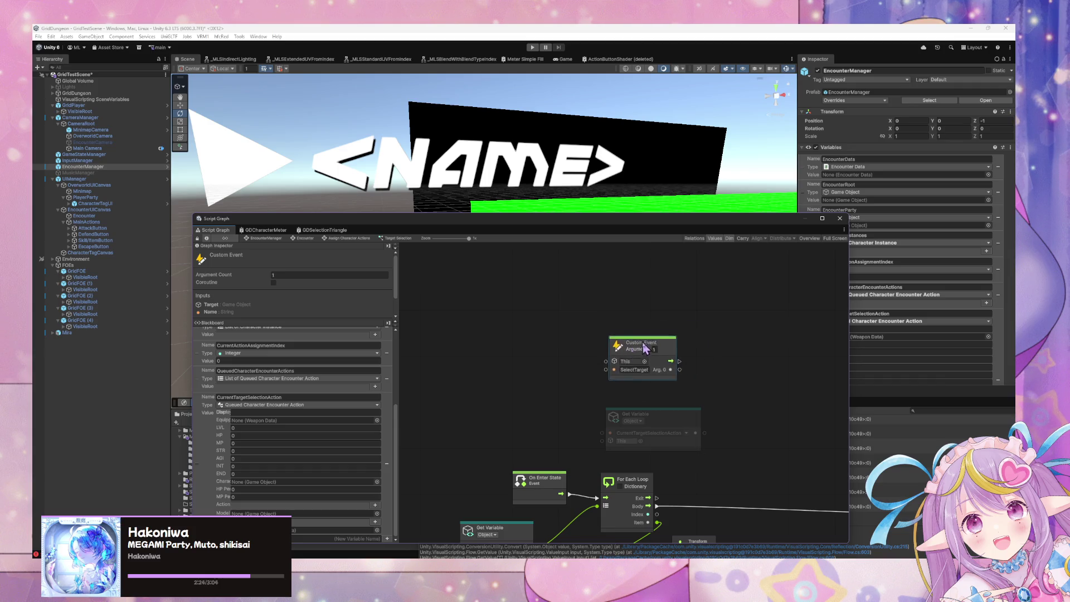
- Add a Codebase > Grid Dungeon > Core > Queued Character Encounter Action Set Targets node beside the event
right_click(729, 391)
left_click(746, 397)
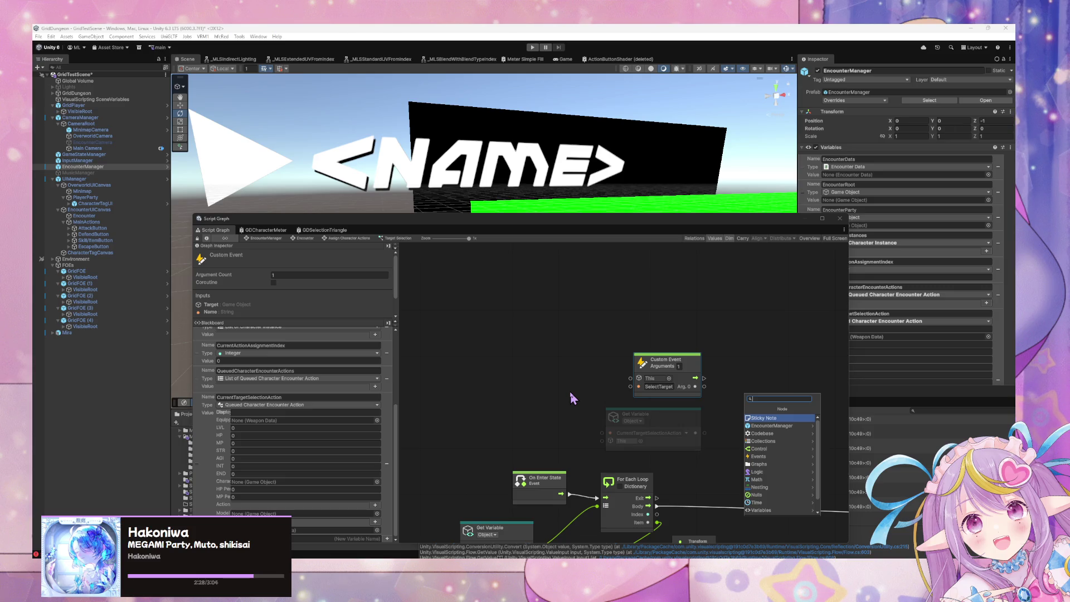
left_click(796, 433)
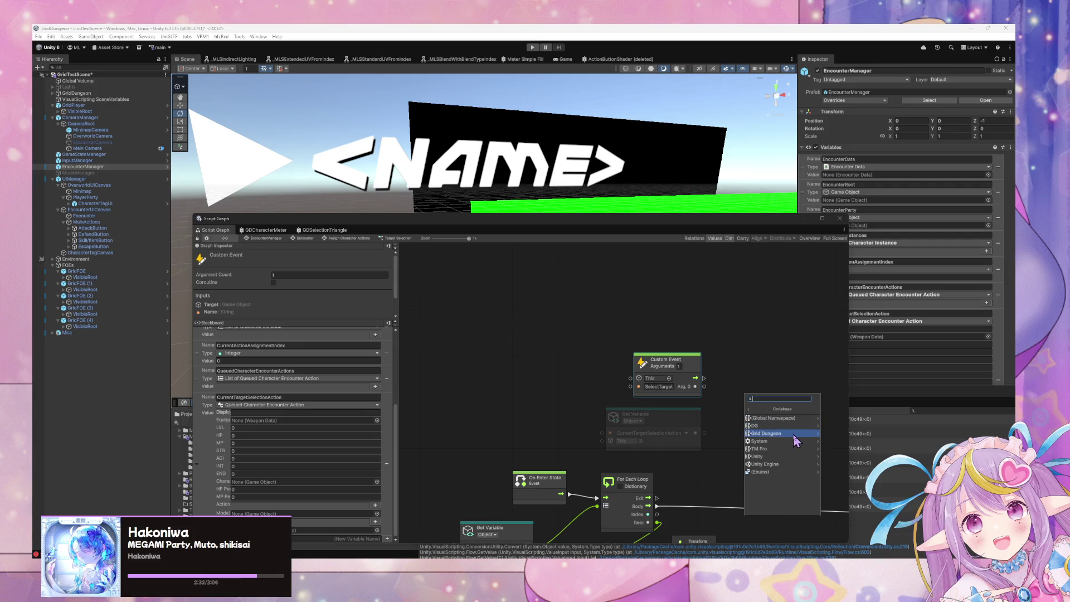
left_click(794, 433)
left_click(791, 418)
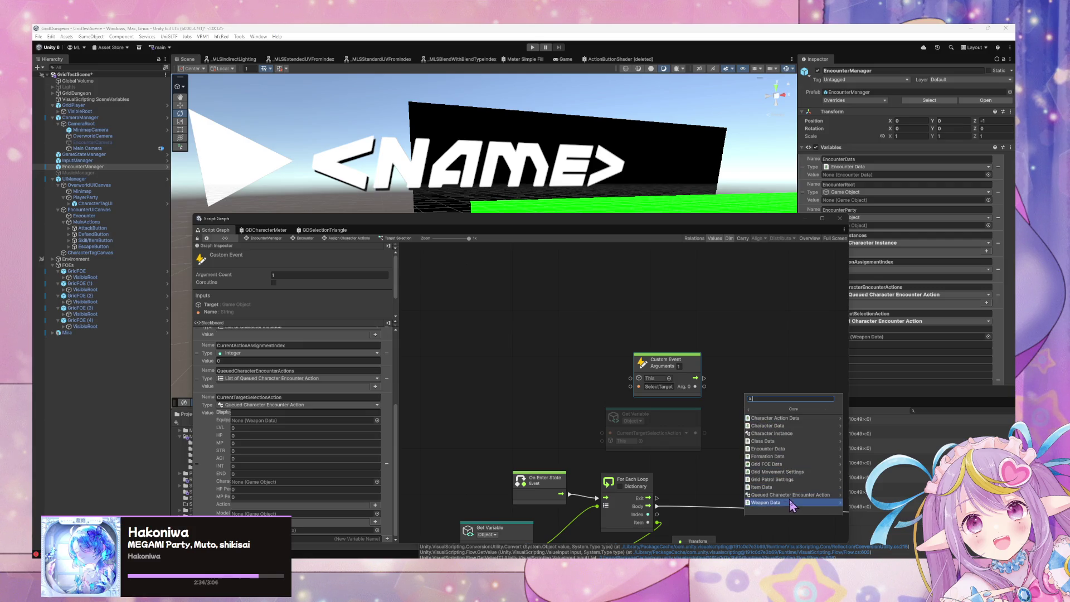
left_click(796, 495)
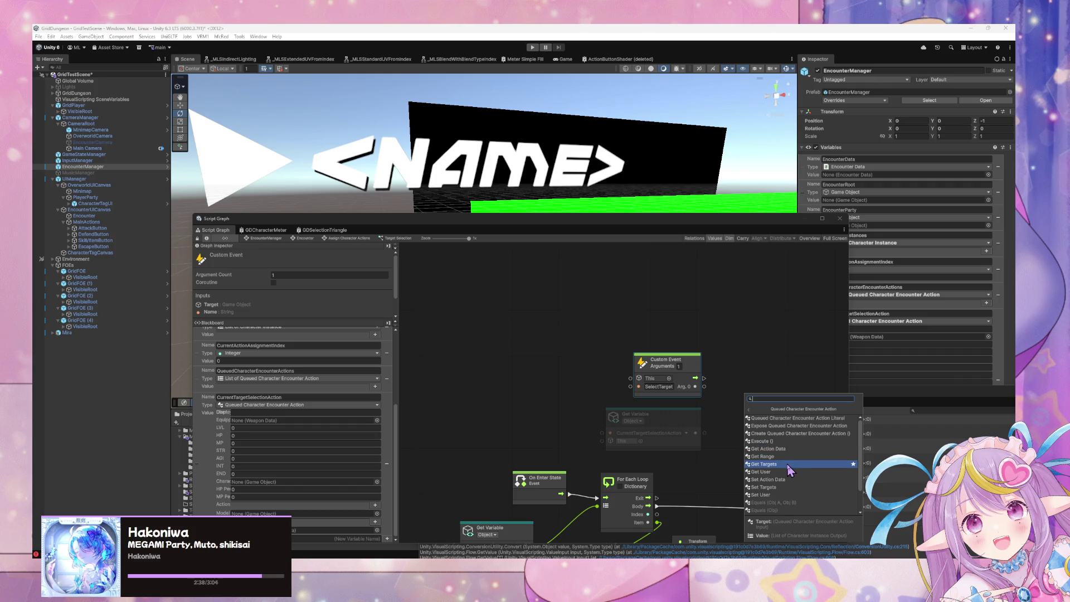
left_click(786, 487)
left_click_drag(787, 399, 805, 357)
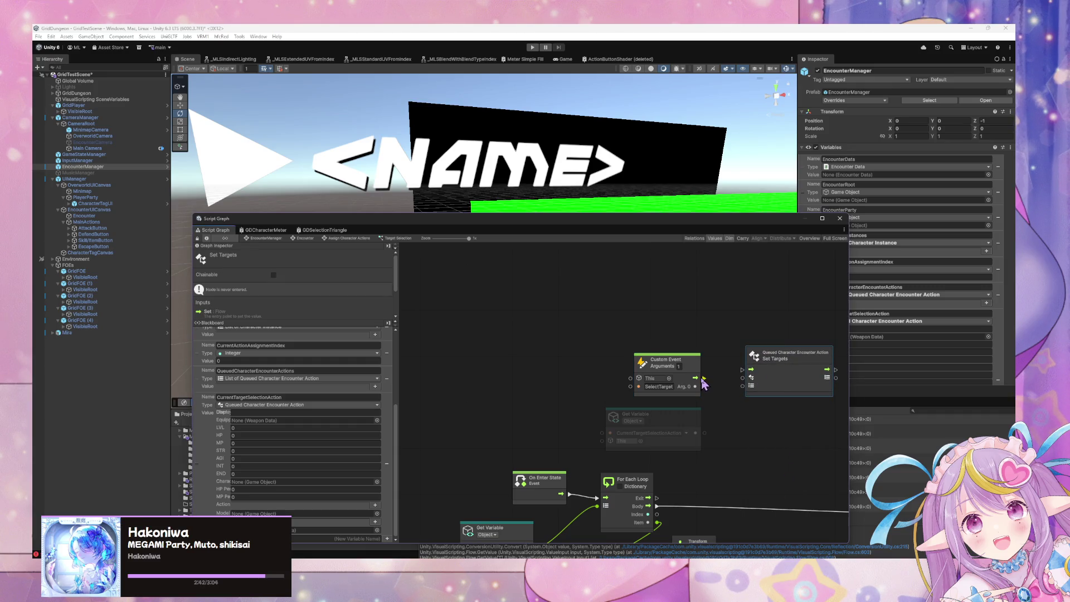
- Wire the event flow and CurrentTargetSelectionAction into Set Targets, and rename the event SelectTargets
mouse_move(704, 378)
left_mouse_down()
mouse_move(751, 369)
mouse_move(682, 353)
left_mouse_up()
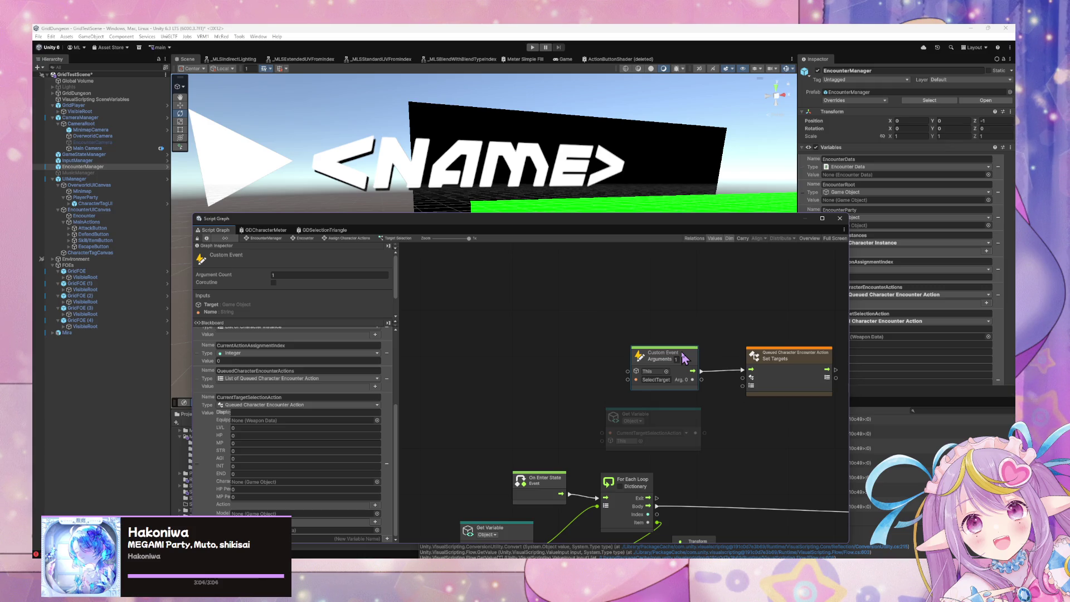
left_click_drag(705, 432, 743, 385)
left_click(662, 380)
type("s")
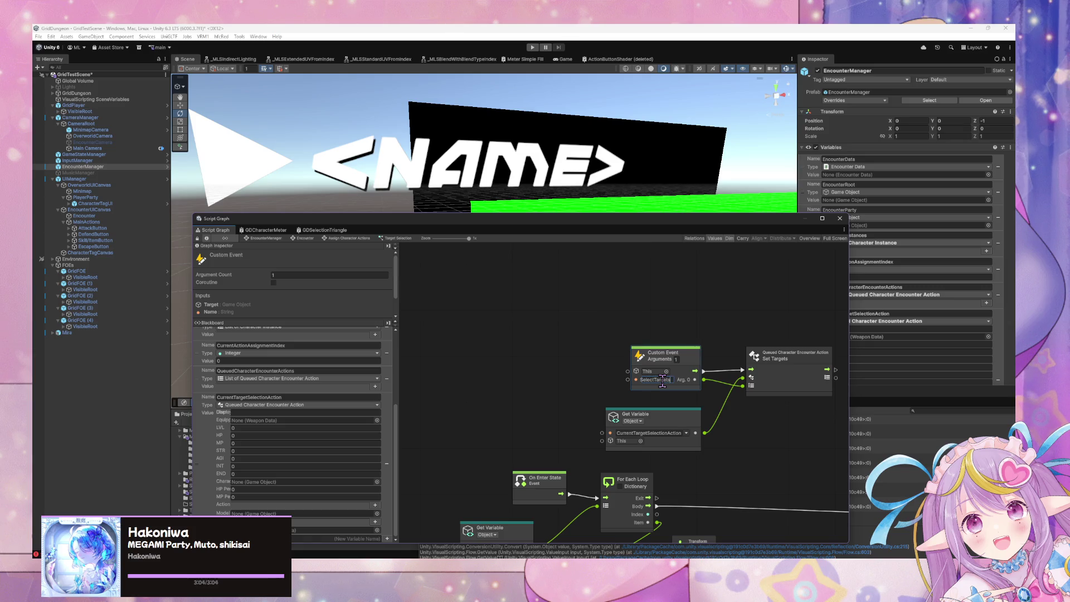
left_click_drag(844, 438, 673, 418)
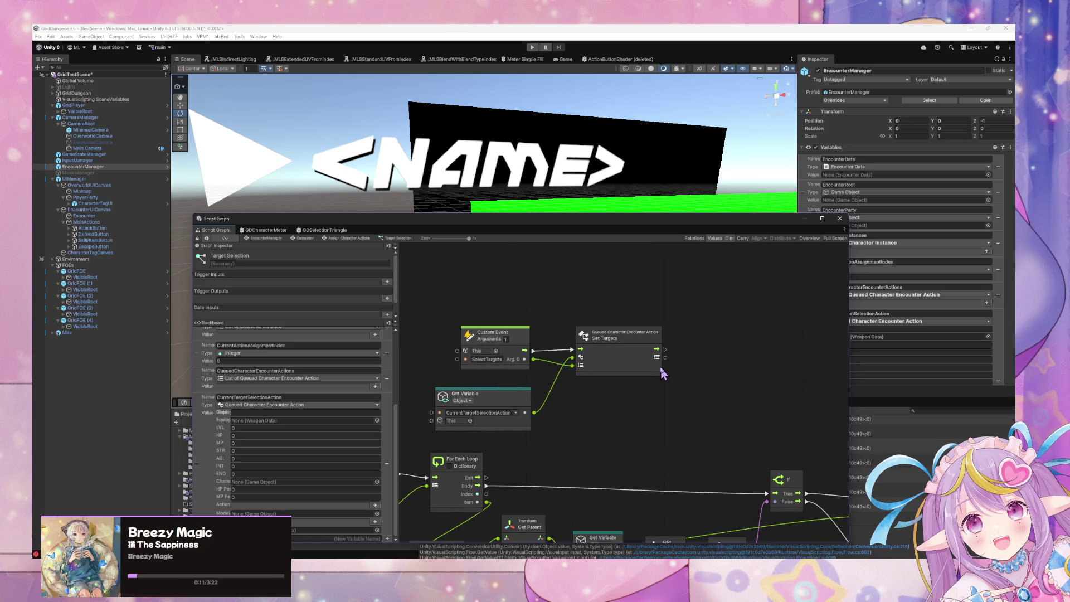
- Duplicate the EnableSelection trigger node, place it beside Set Targets and wire Set Targets' flow into it
scroll(702, 398, "right", 4)
scroll(702, 399, "down", 2)
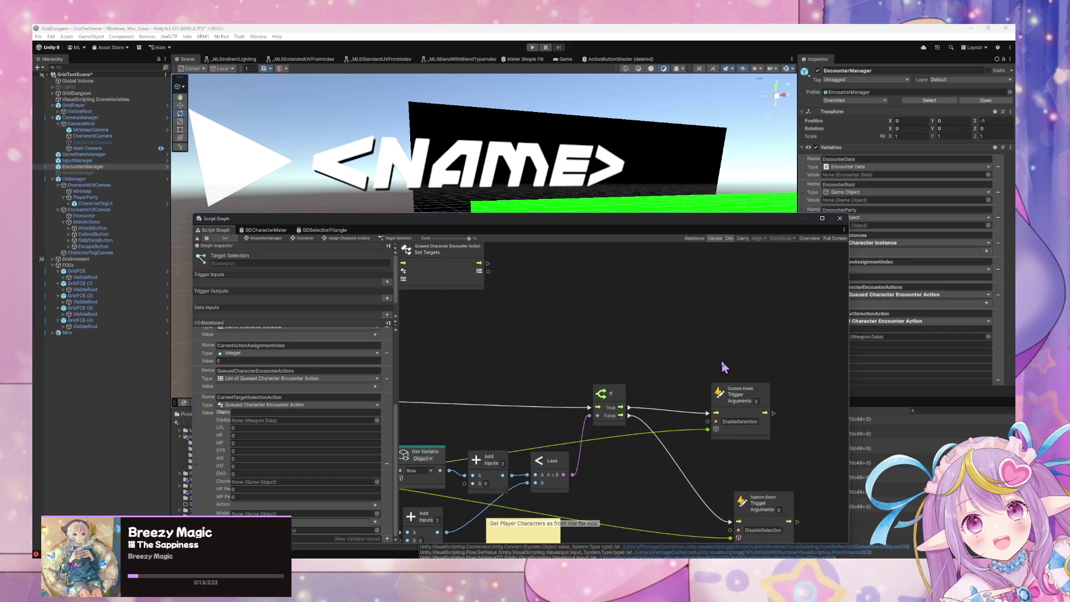
scroll(592, 337, "up", 3)
scroll(592, 337, "left", 2)
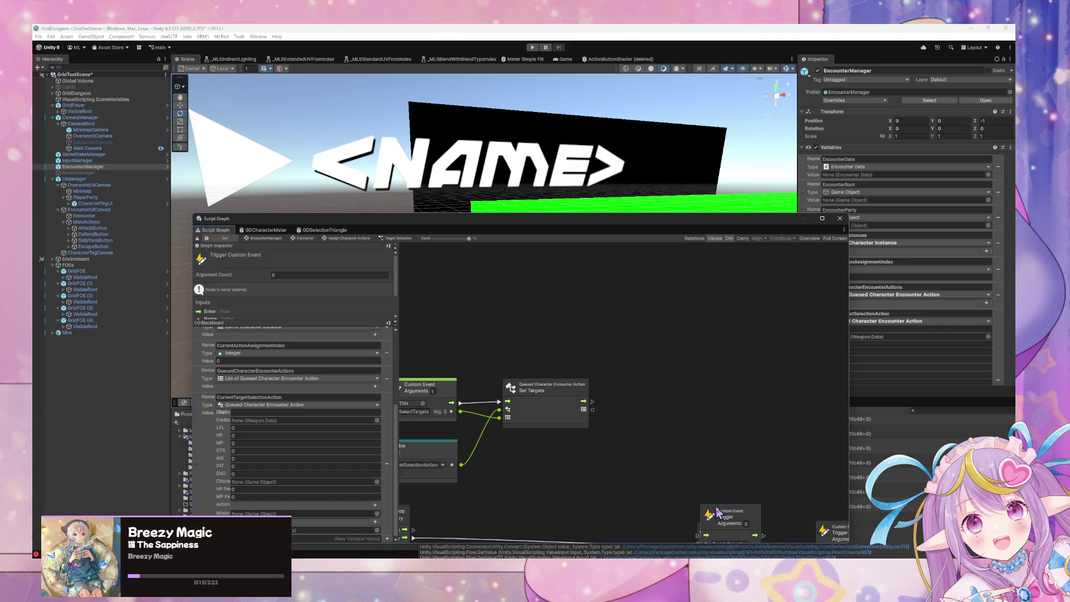
key("ctrl+d")
mouse_move(719, 511)
left_mouse_down()
mouse_move(647, 385)
mouse_move(596, 403)
mouse_move(625, 402)
left_mouse_up()
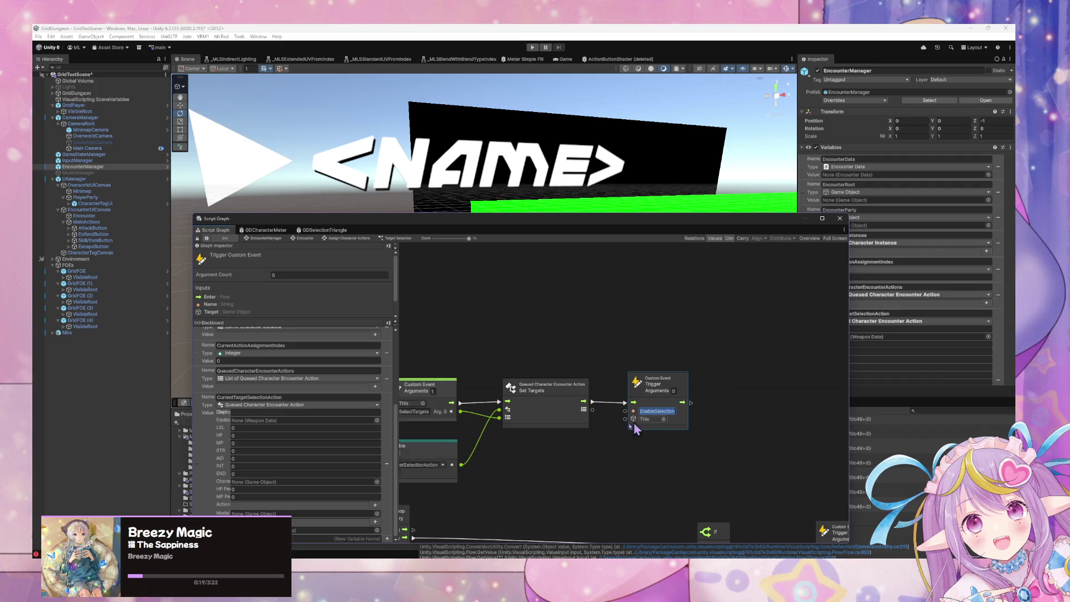
mouse_move(592, 409)
left_mouse_down()
mouse_move(634, 426)
mouse_move(601, 425)
left_mouse_up()
- Rename the copied trigger's event to NextCharacter and move the node further right
left_click(664, 411)
left_click(664, 412)
type("NextCha")
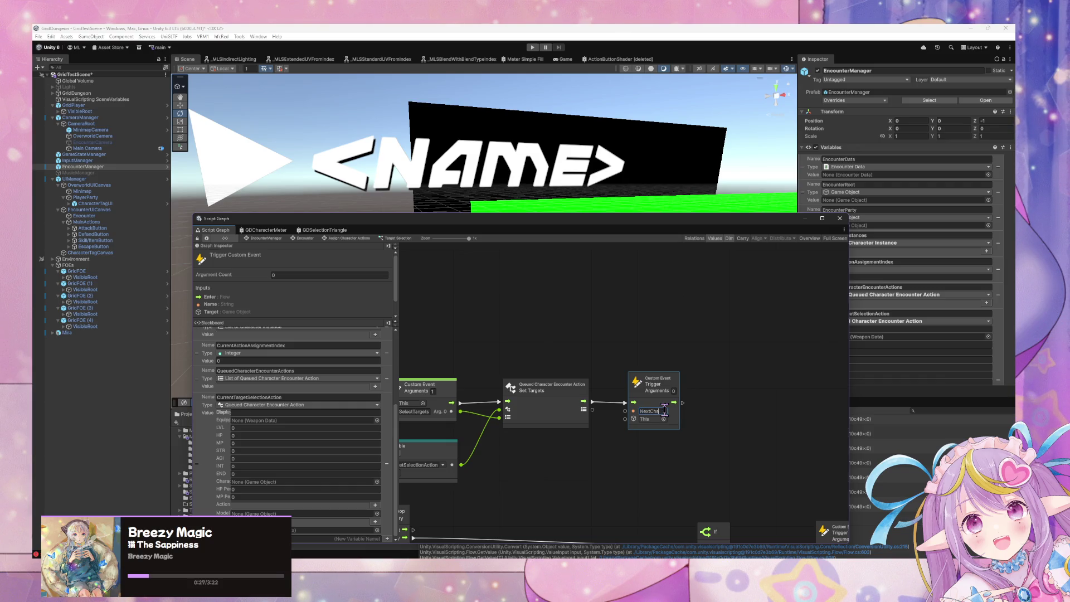
type("racter")
left_click_drag(663, 399, 739, 400)
scroll(329, 394, "up", 5)
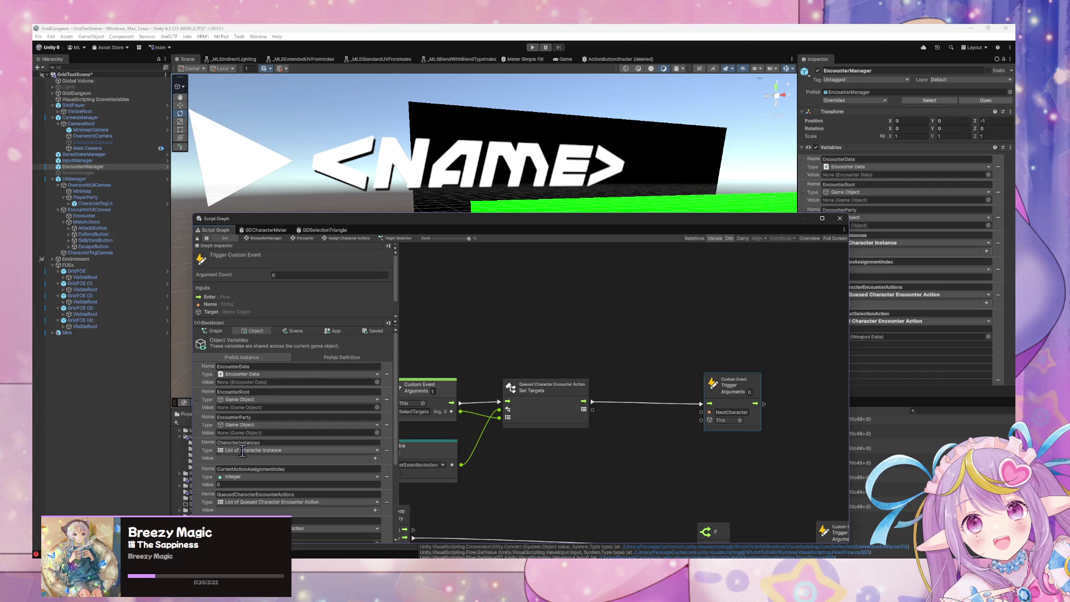
- Add a CurrentActionAssignmentIndex getter and an Add node, feeding the index into Add
left_click_drag(199, 477, 494, 457)
right_click(638, 478)
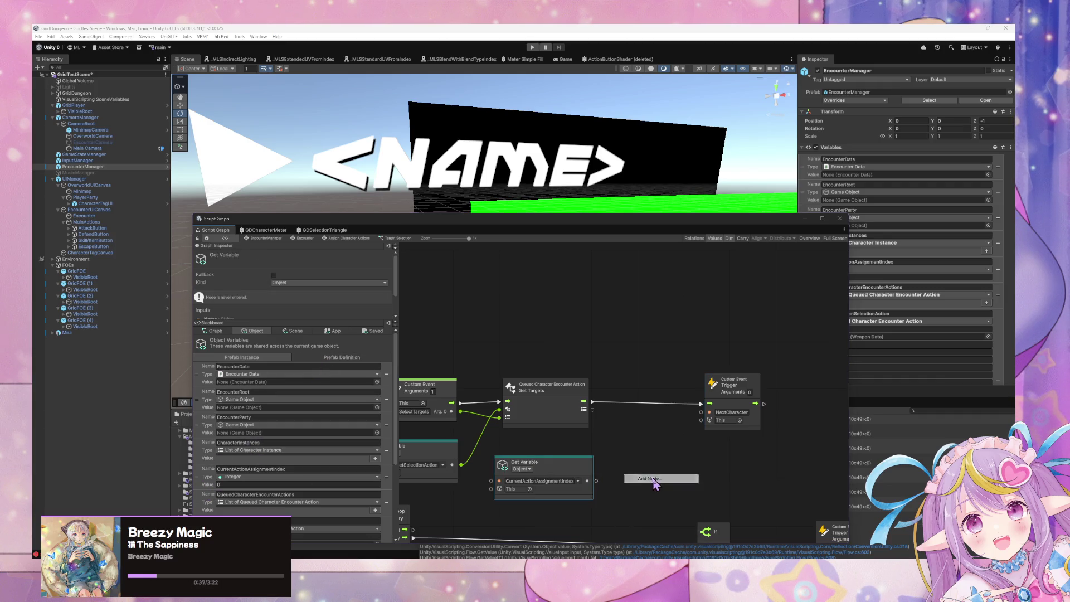
left_click(647, 479)
type("add")
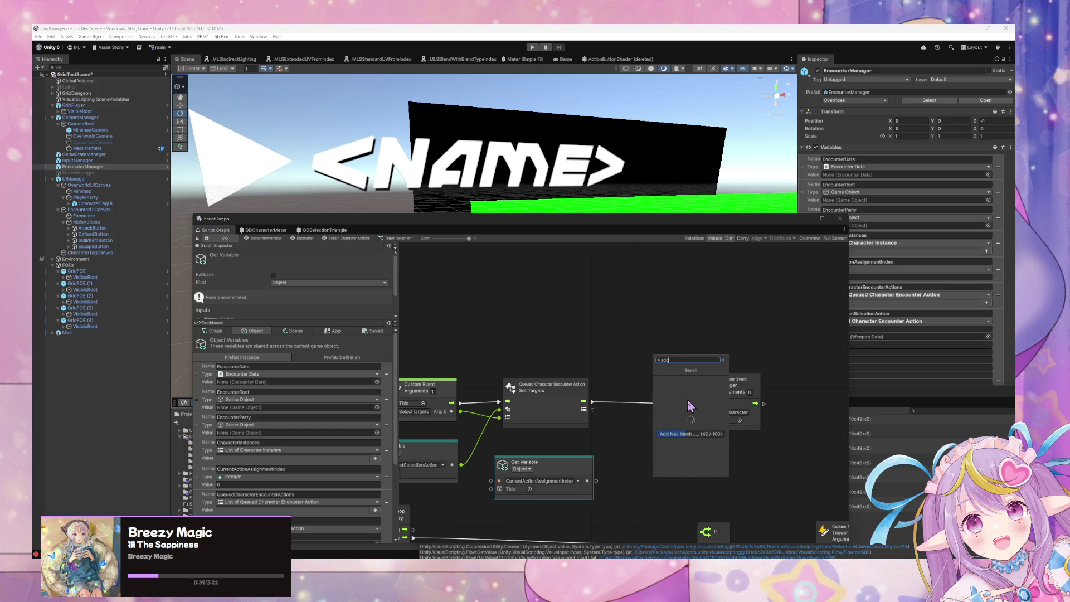
left_click(691, 387)
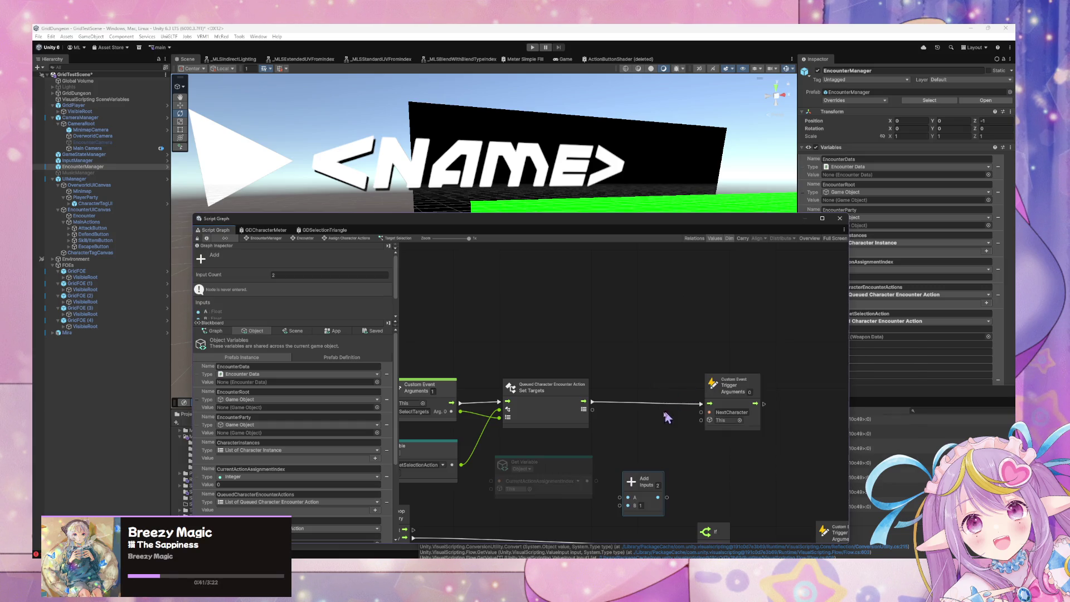
mouse_move(587, 480)
left_mouse_down()
mouse_move(628, 497)
mouse_move(636, 469)
left_mouse_up()
- Add a Set CurrentActionAssignmentIndex node wired Set Targets → Set Variable → NextCharacter, taking the Add result
right_click(644, 424)
left_click(675, 422)
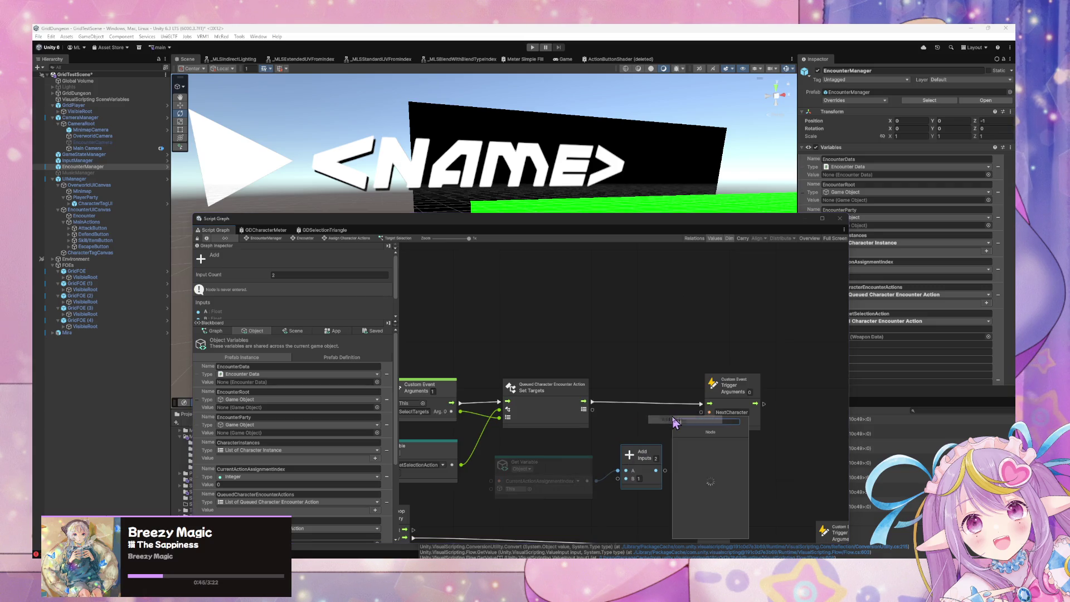
type("set cu")
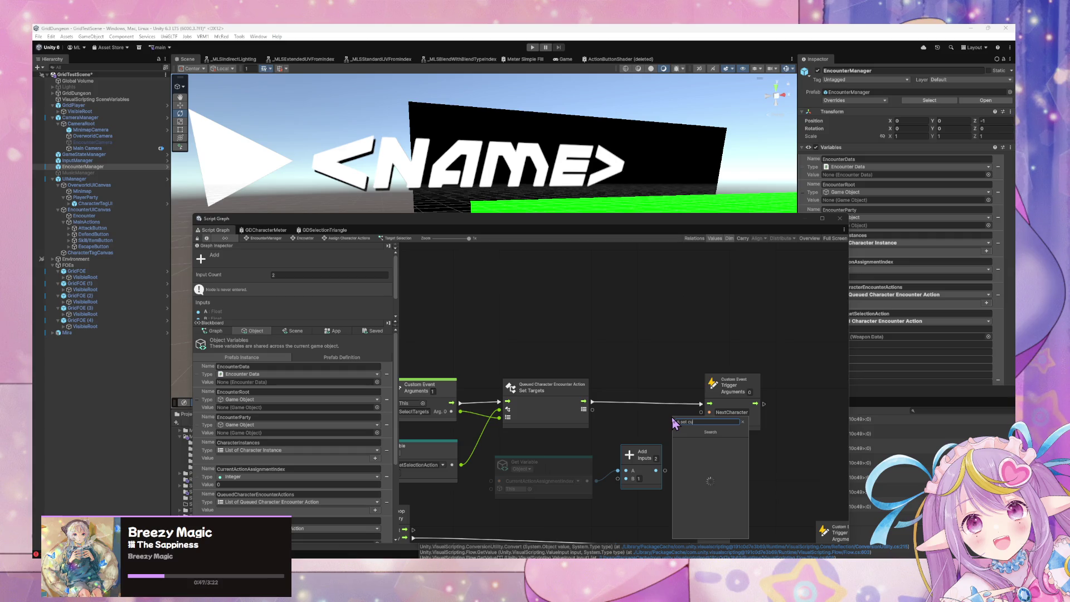
type("rrent")
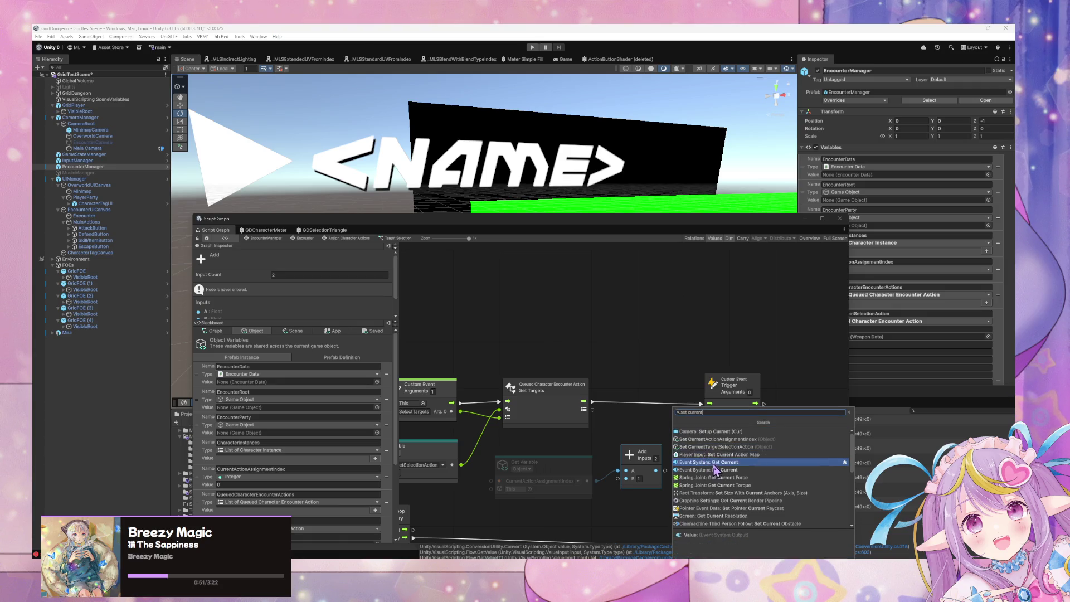
left_click(787, 439)
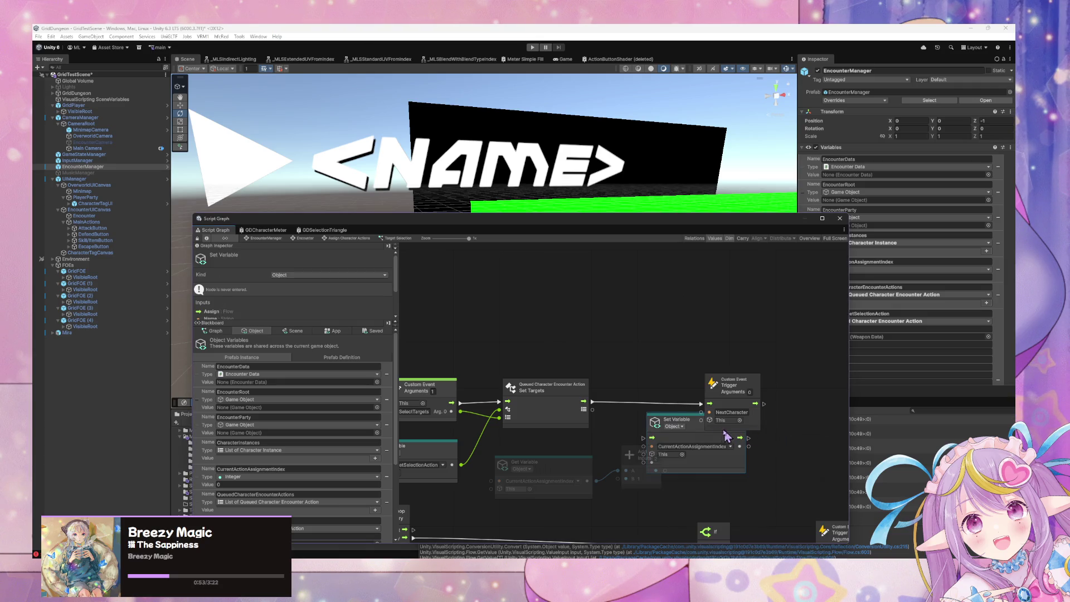
left_click_drag(703, 429, 691, 376)
left_click_drag(612, 407, 636, 394)
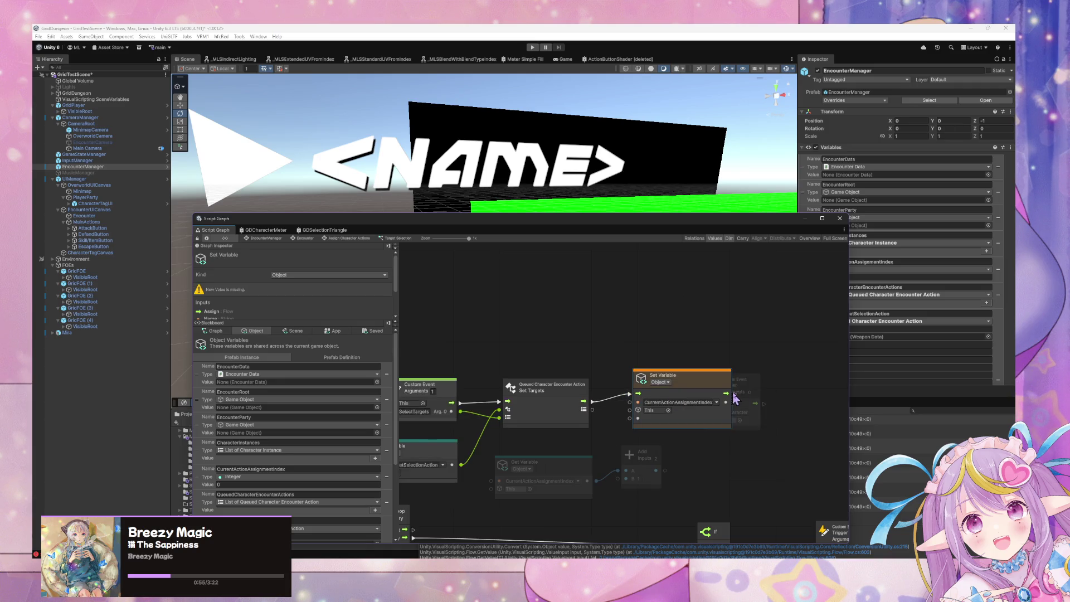
mouse_move(723, 399)
left_mouse_down()
mouse_move(791, 401)
mouse_move(769, 405)
left_mouse_up()
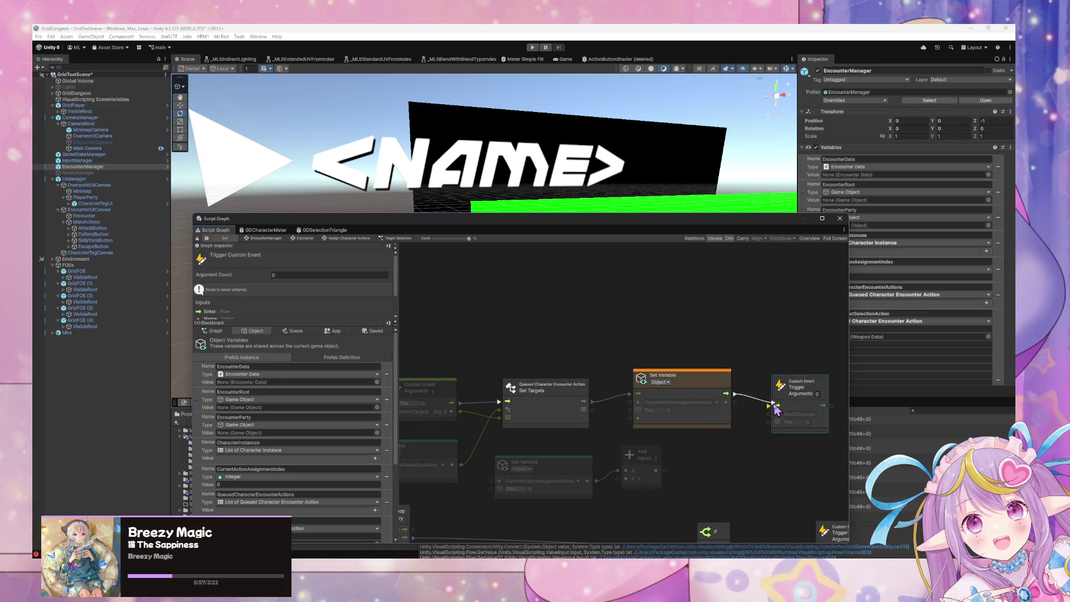
left_click_drag(710, 380, 714, 390)
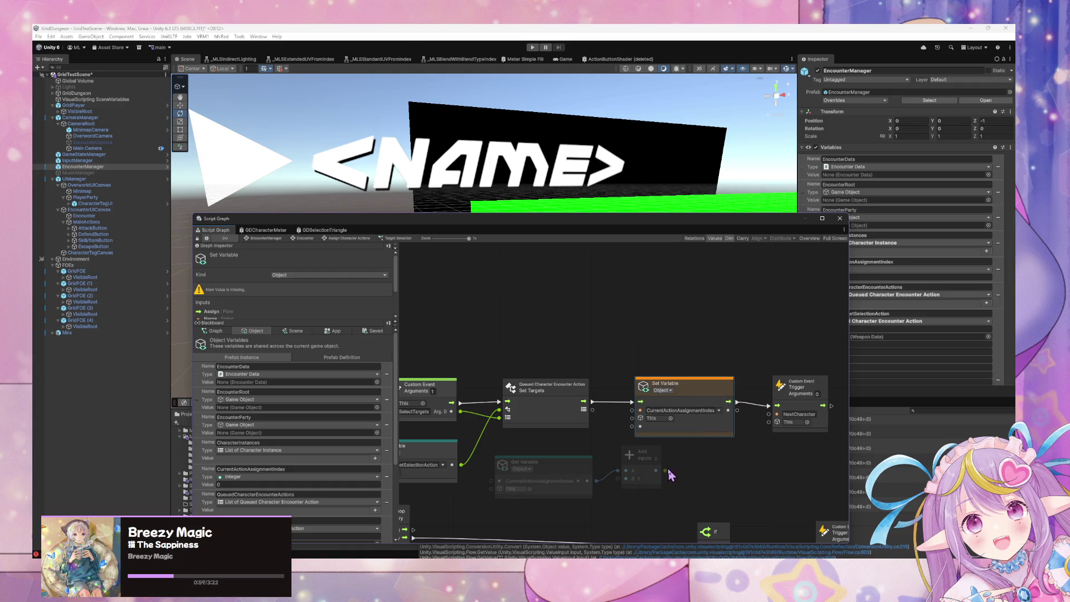
mouse_move(666, 470)
left_mouse_down()
mouse_move(625, 438)
mouse_move(574, 430)
mouse_move(624, 438)
mouse_move(639, 425)
left_mouse_up()
scroll(600, 457, "down", 2)
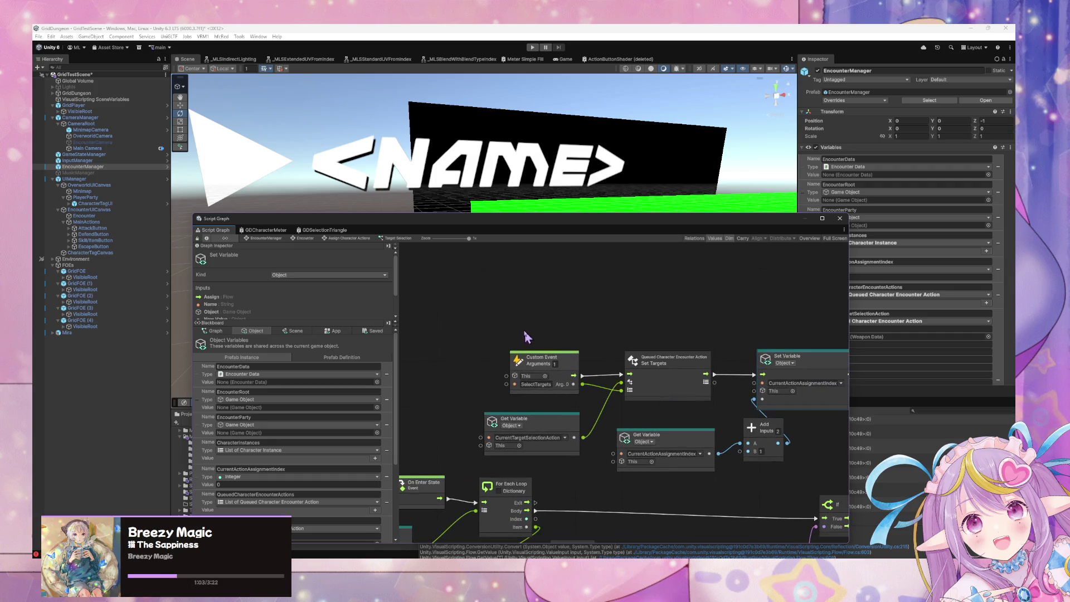
scroll(613, 344, "down", 1)
scroll(613, 344, "down", 1)
- Box-select the top group of nodes and nudge them slightly up
left_click_drag(529, 320, 845, 418)
left_click_drag(799, 346, 804, 338)
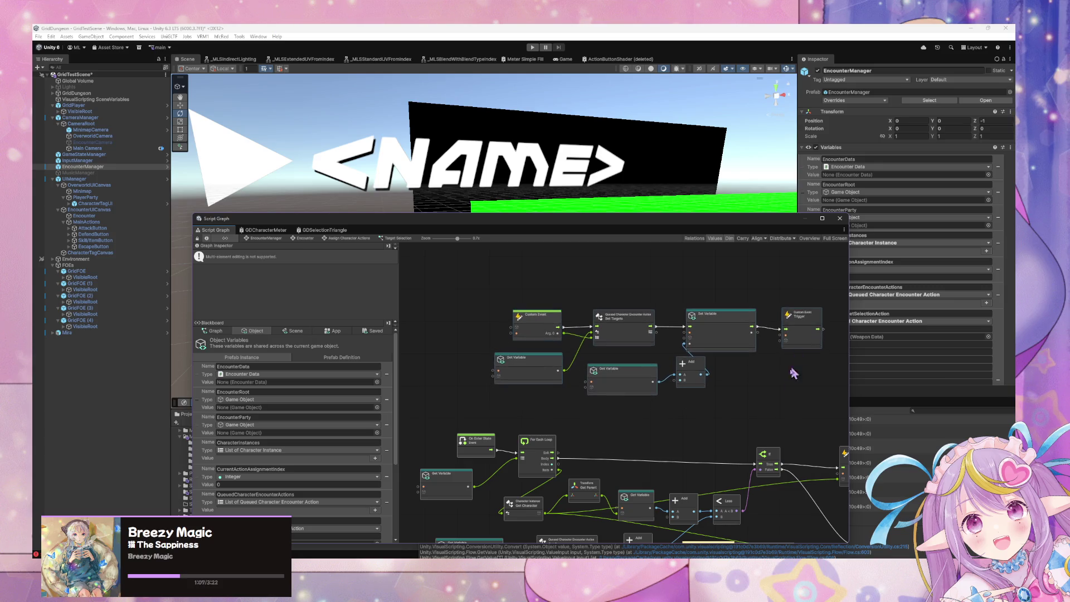
left_click(531, 393)
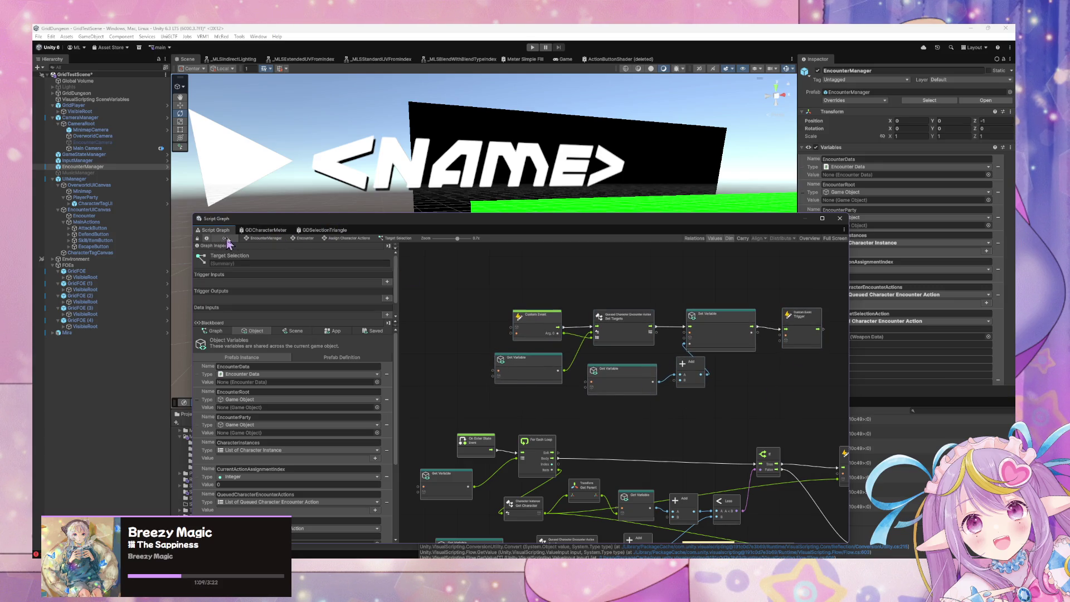
- Return to the Encounter state graph, inspect its transitions, and open Assign Character Actions' inner states
left_click(315, 239)
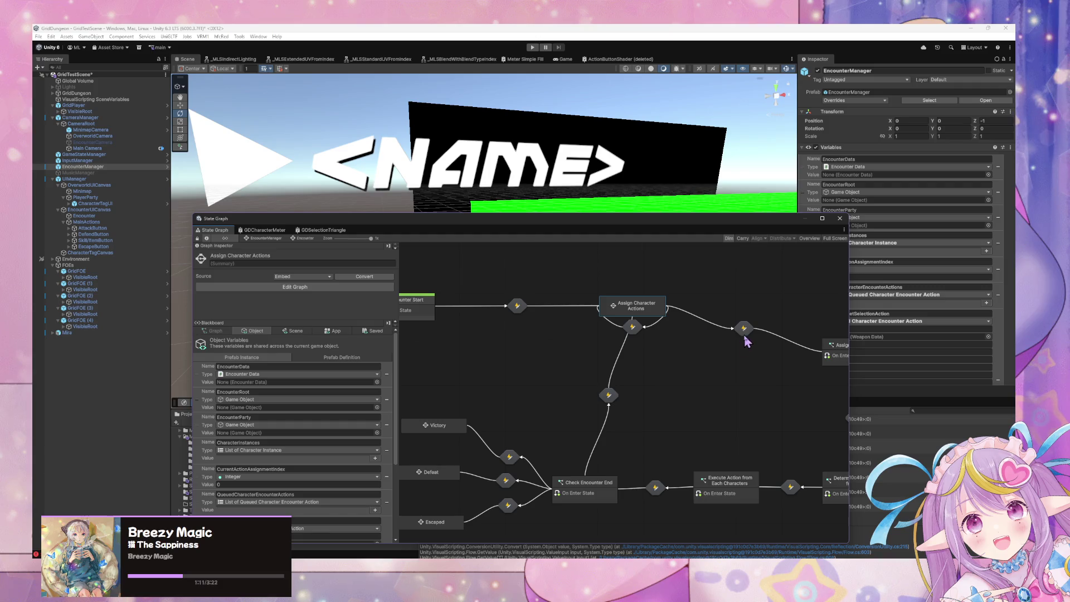
left_click(744, 331)
mouse_move(743, 331)
left_mouse_down()
mouse_move(658, 313)
mouse_move(602, 319)
left_mouse_up()
left_click(602, 316)
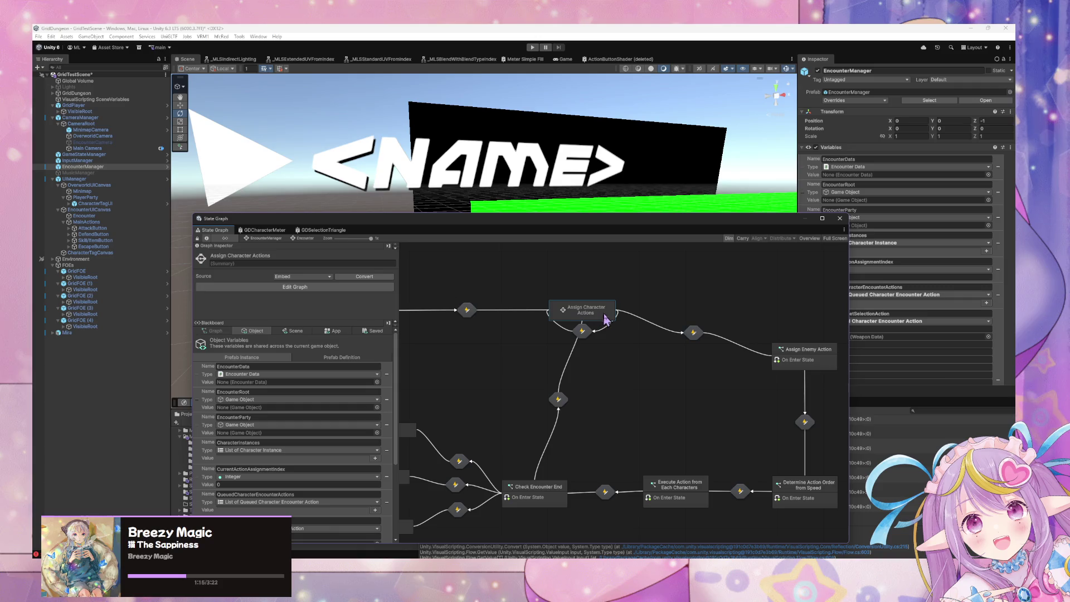
double_click(577, 310)
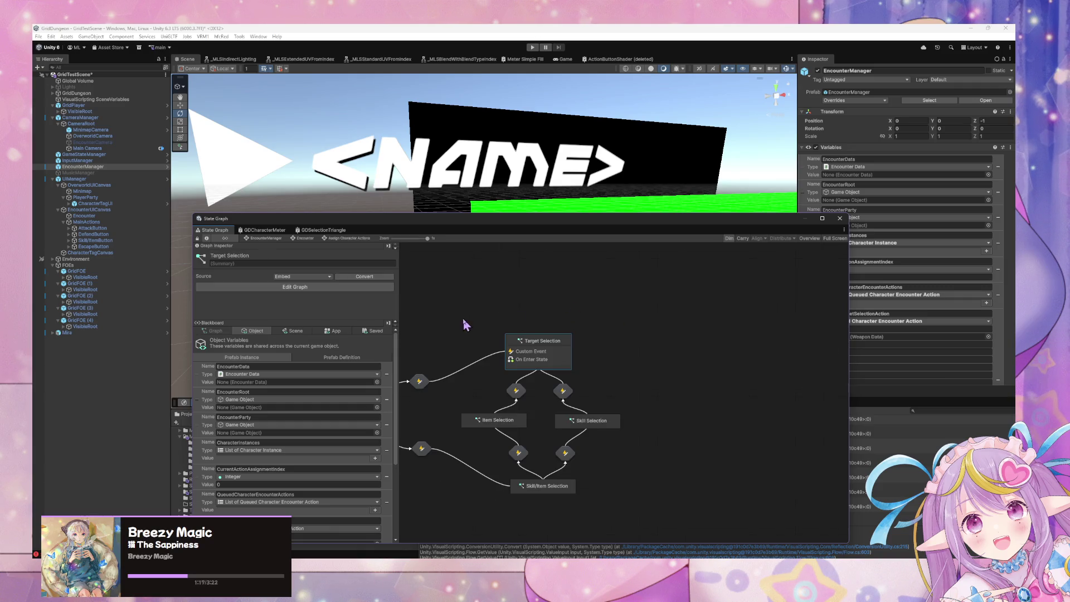
mouse_move(464, 325)
left_mouse_down()
mouse_move(664, 318)
mouse_move(538, 286)
left_mouse_up()
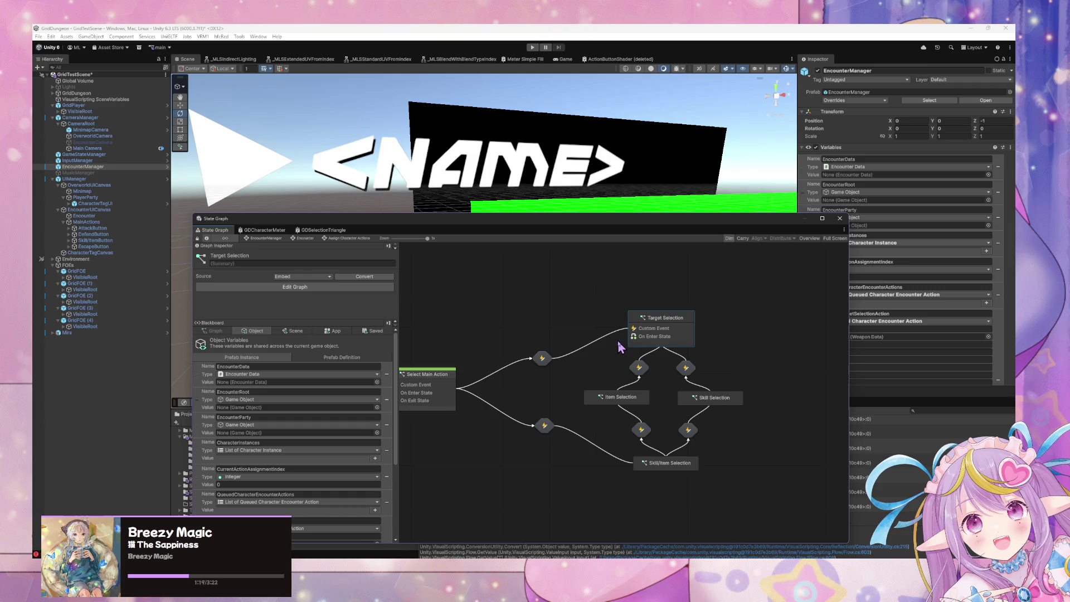
left_click(545, 362)
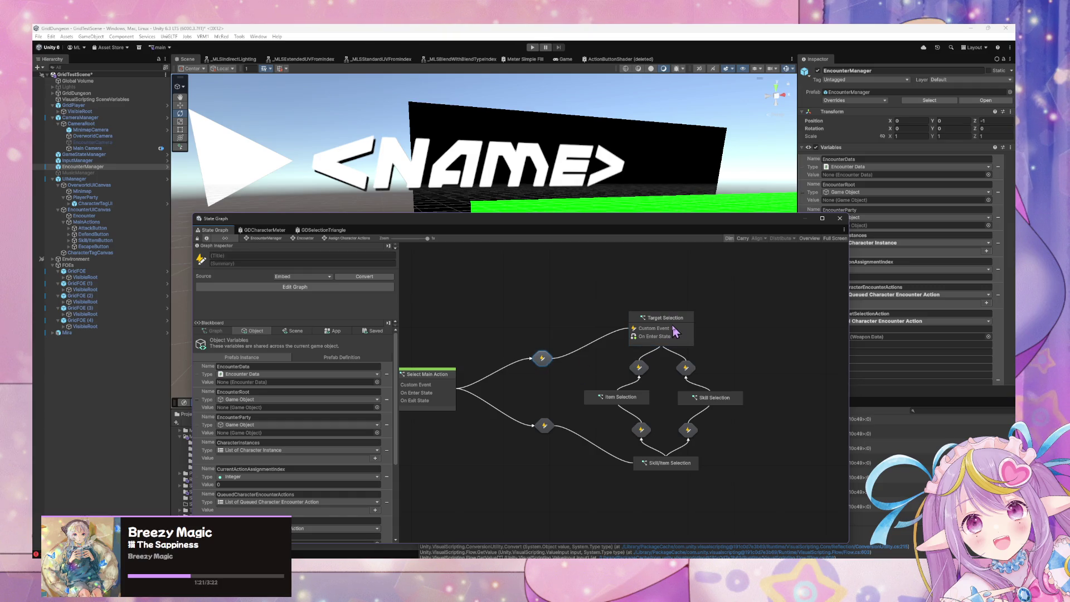
- Check the self-transition's script graph, reopen Assign Character Actions, and shift Select Main Action right
left_click(308, 239)
double_click(582, 332)
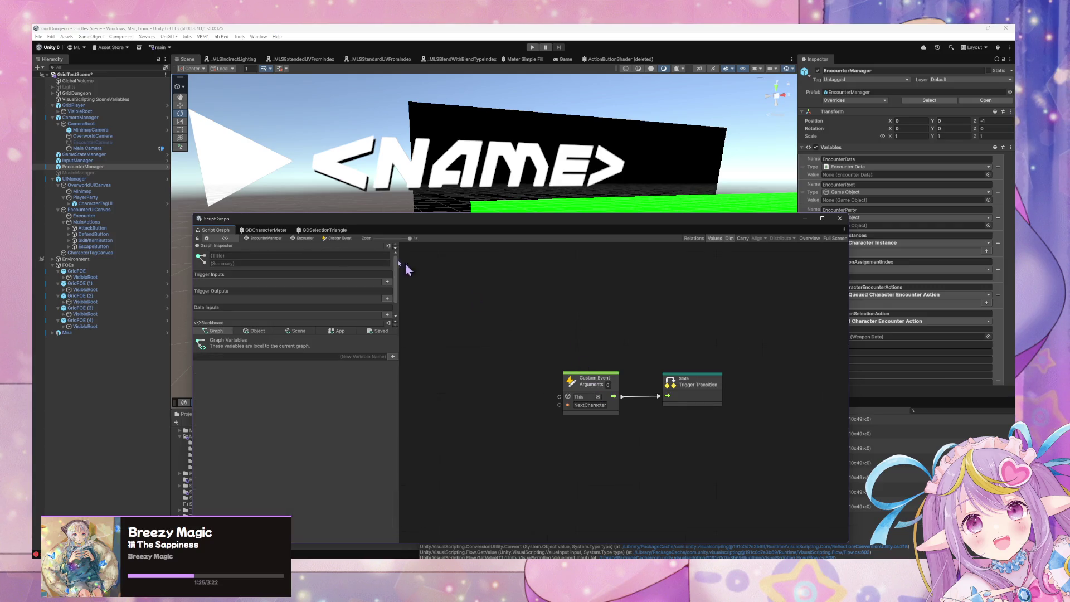
left_click(307, 238)
double_click(604, 315)
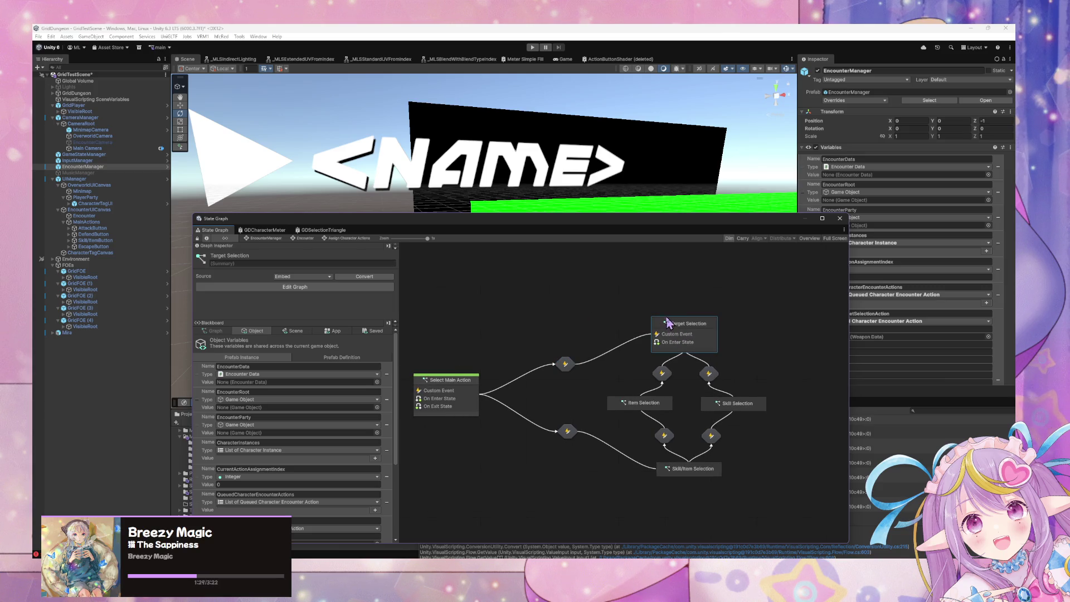
left_click_drag(451, 380, 472, 378)
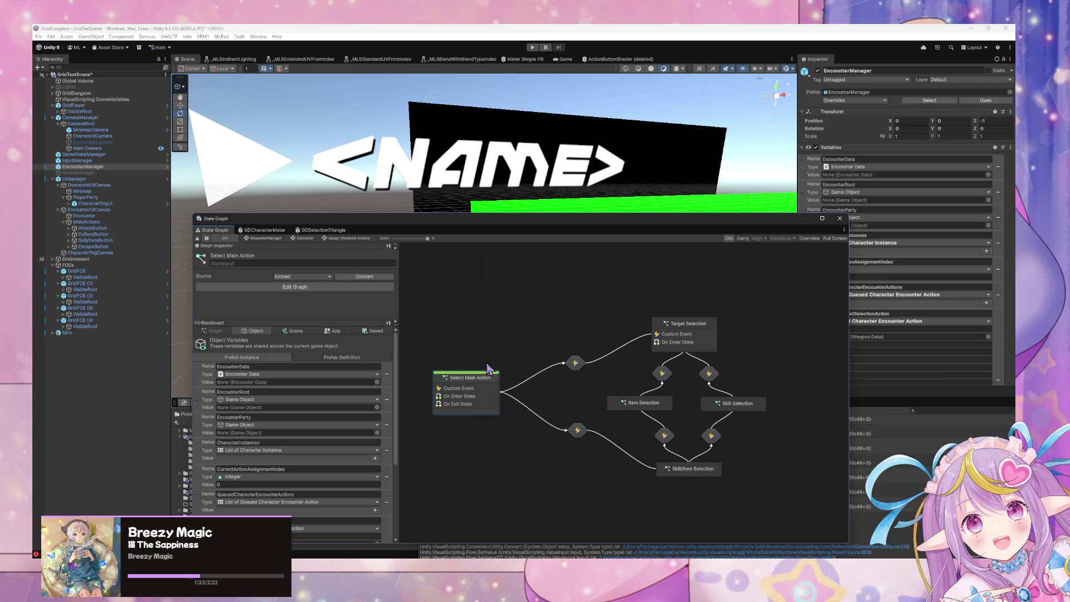
- Open the Select Main Action script graph and arrange the On Enter State and Null nodes
double_click(467, 400)
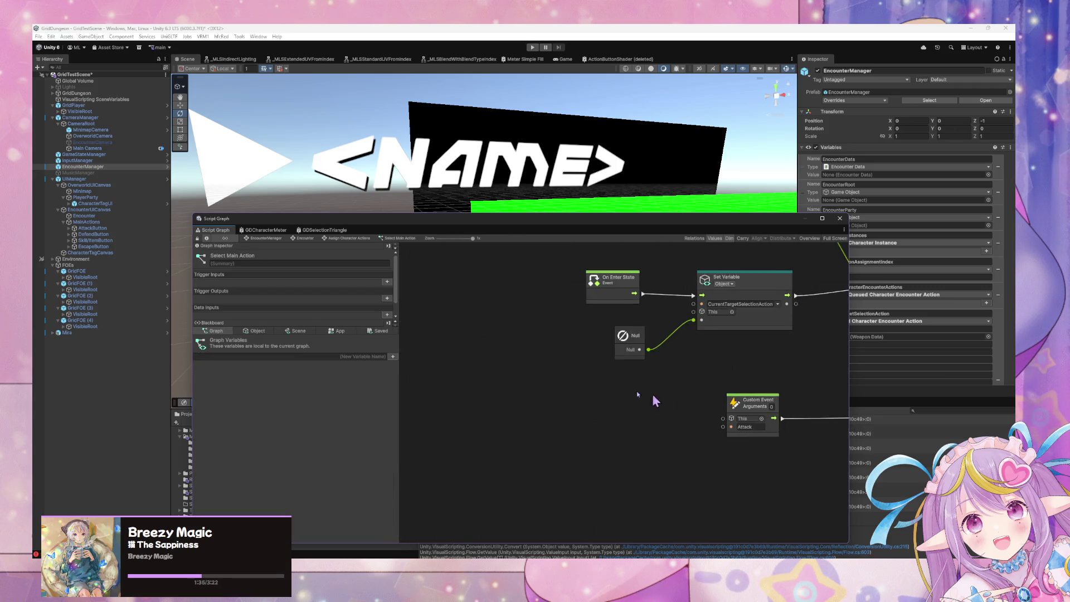
left_click_drag(572, 365, 474, 365)
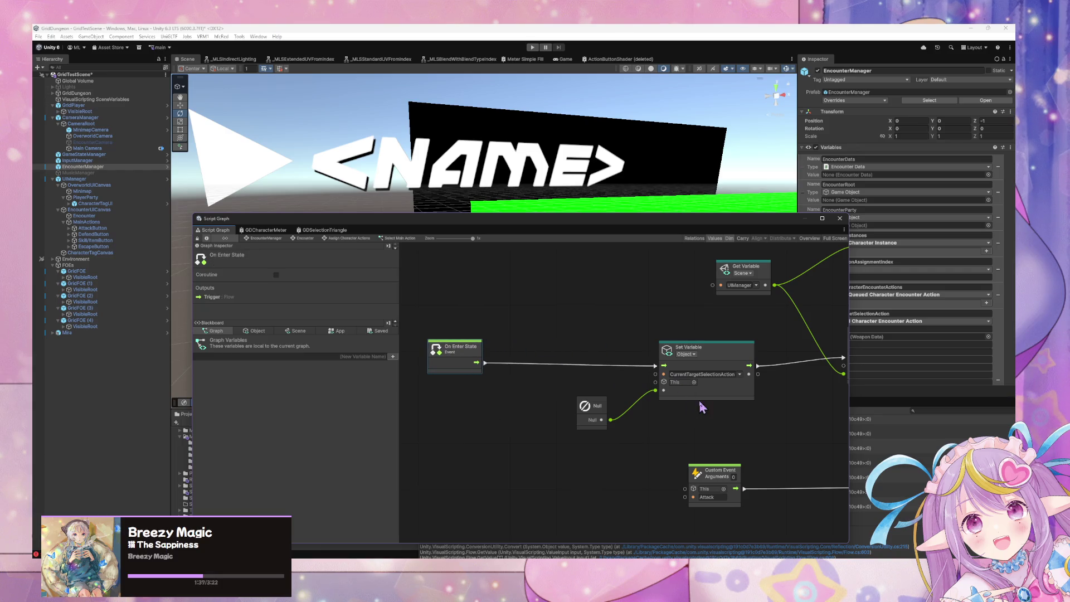
mouse_move(701, 403)
left_mouse_down()
mouse_move(597, 400)
mouse_move(744, 402)
left_mouse_up()
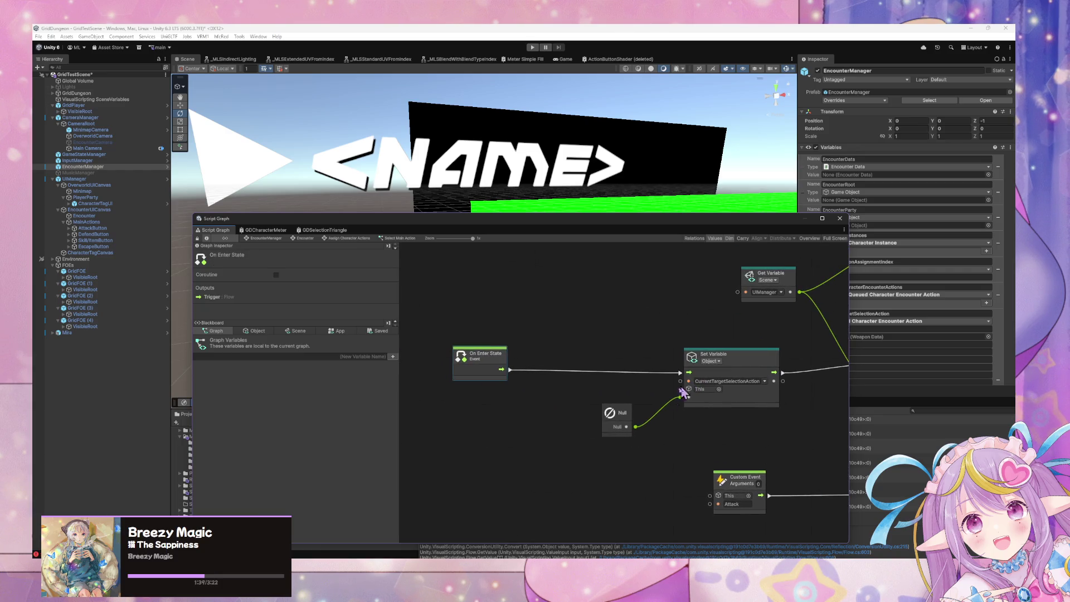
left_click_drag(624, 415, 633, 439)
scroll(655, 403, "left", 2)
scroll(654, 402, "right", 3)
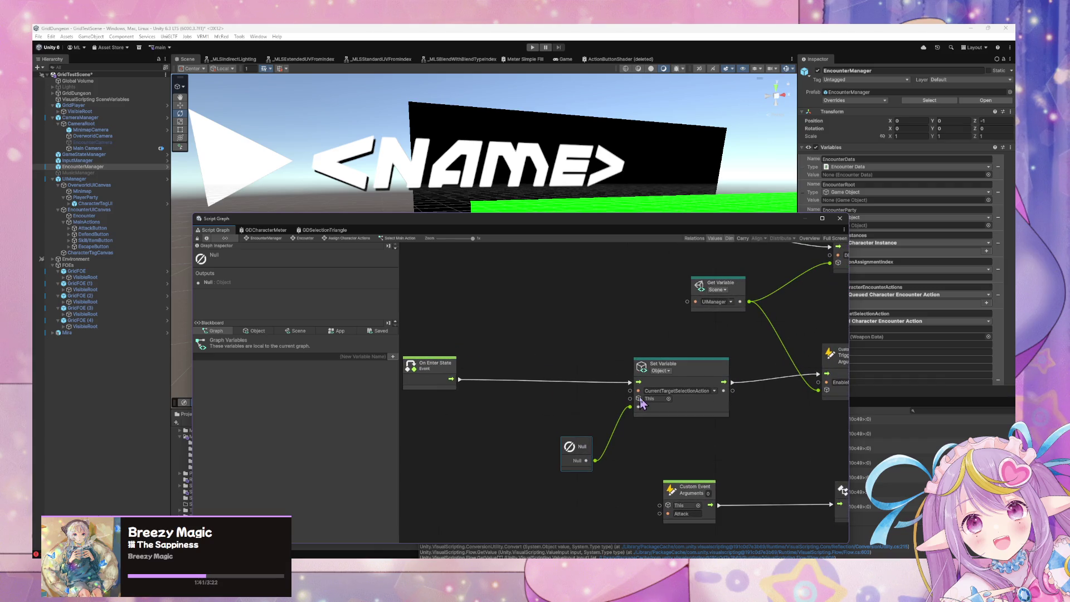
scroll(654, 403, "left", 1)
scroll(654, 402, "right", 1)
mouse_move(654, 402)
left_mouse_down()
mouse_move(557, 390)
mouse_move(585, 390)
mouse_move(569, 386)
left_mouse_up()
left_click_drag(480, 342, 568, 342)
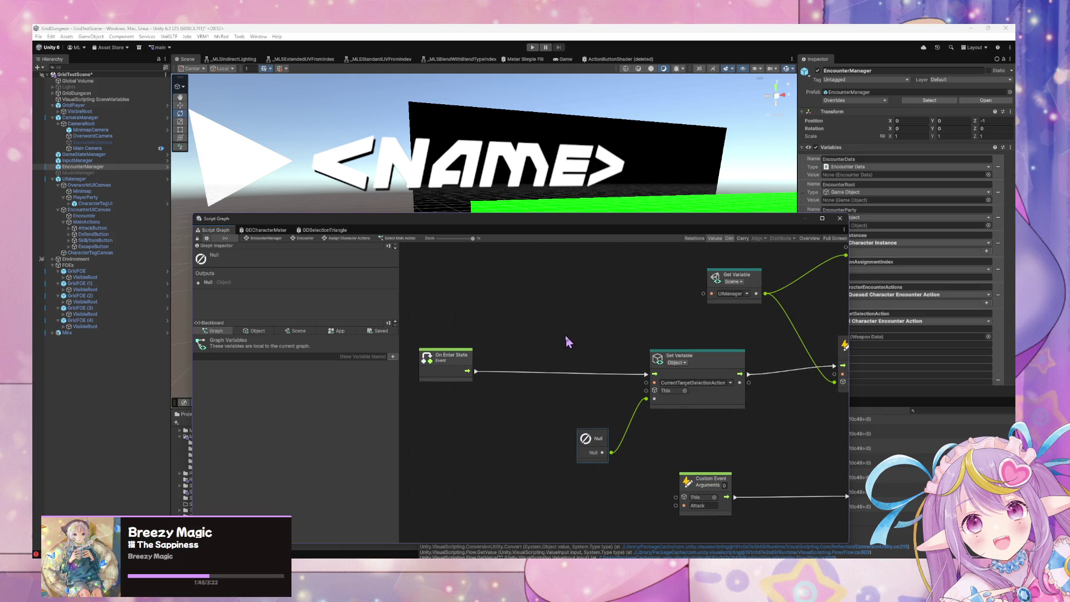
- List the Object variables in the Blackboard and recentre the On Enter State and Set Variable nodes
left_click(255, 331)
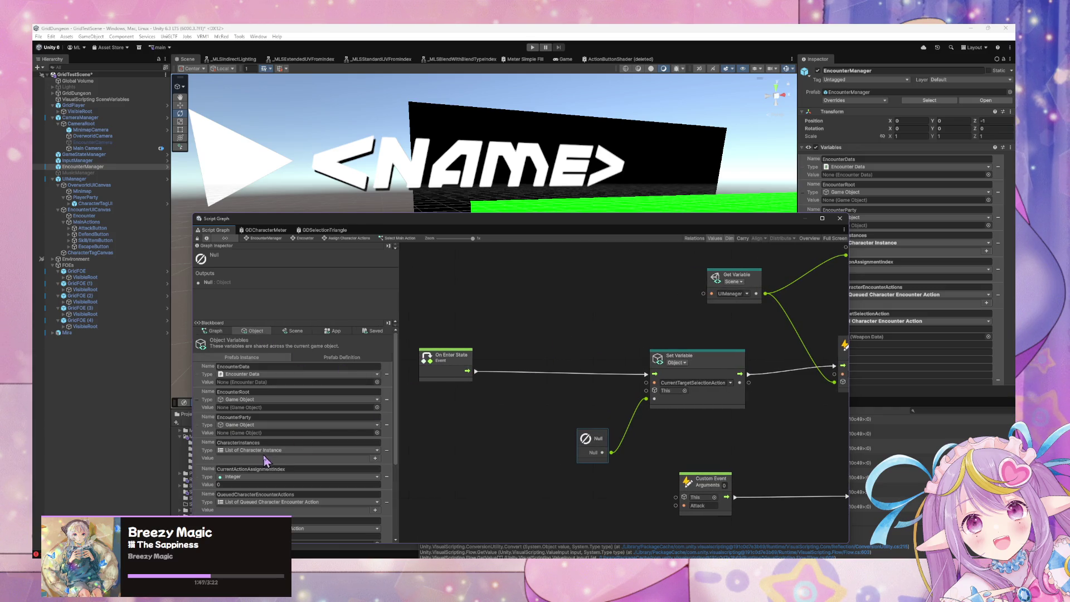
scroll(750, 377, "left", 2)
scroll(749, 378, "down", 8)
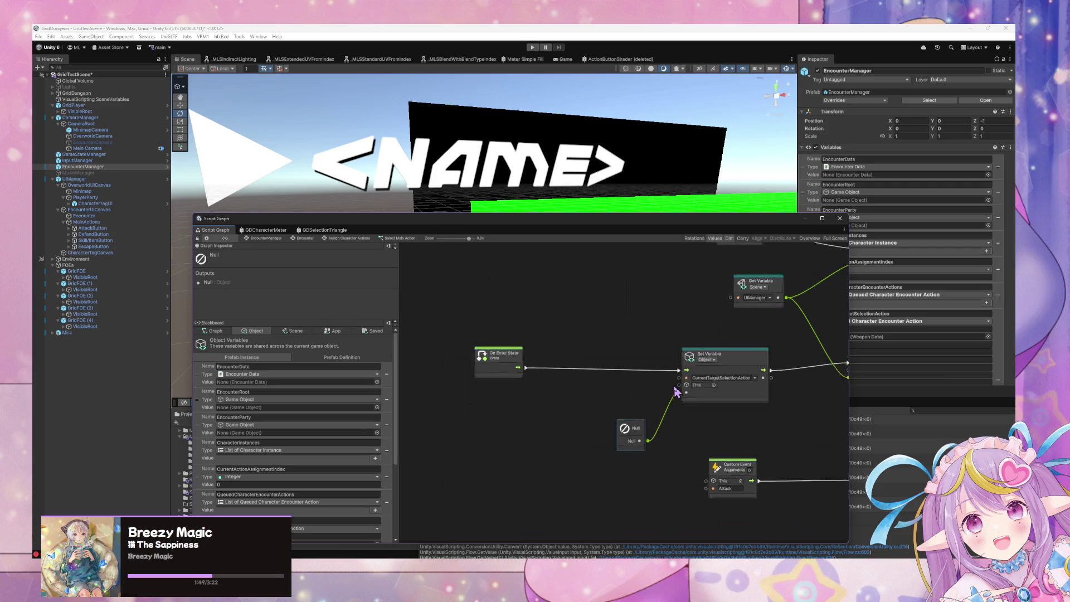
scroll(700, 392, "up", 5)
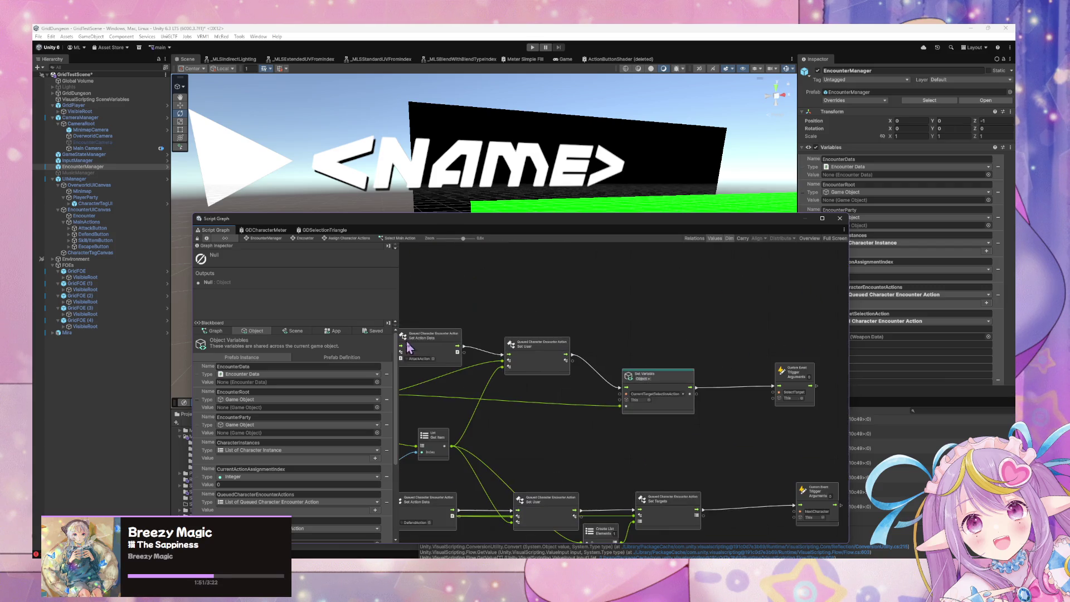
scroll(645, 381, "up", 2)
scroll(623, 378, "down", 5)
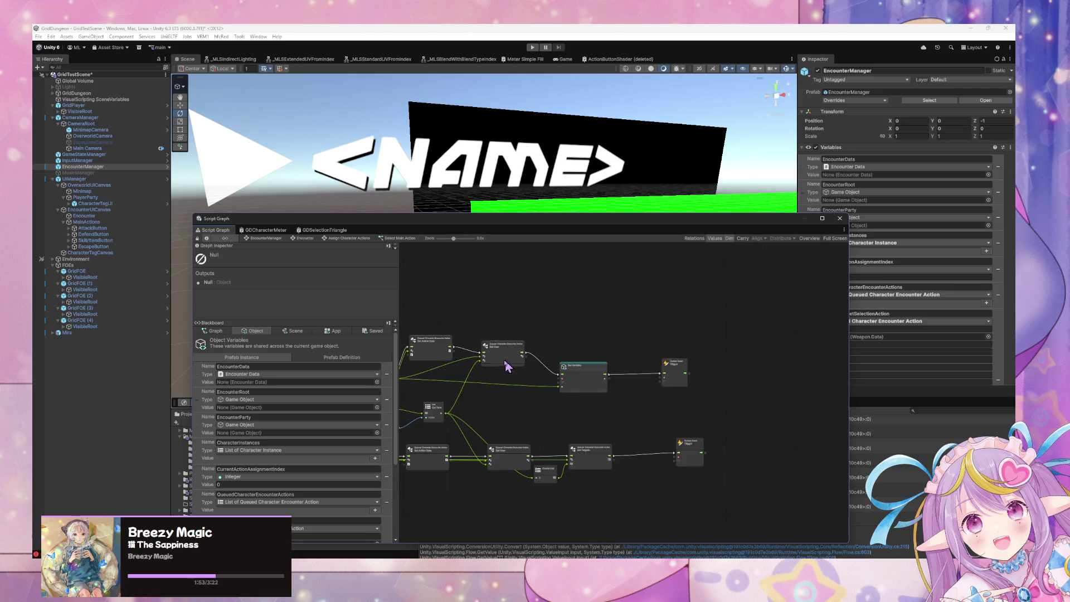
scroll(627, 390, "up", 5)
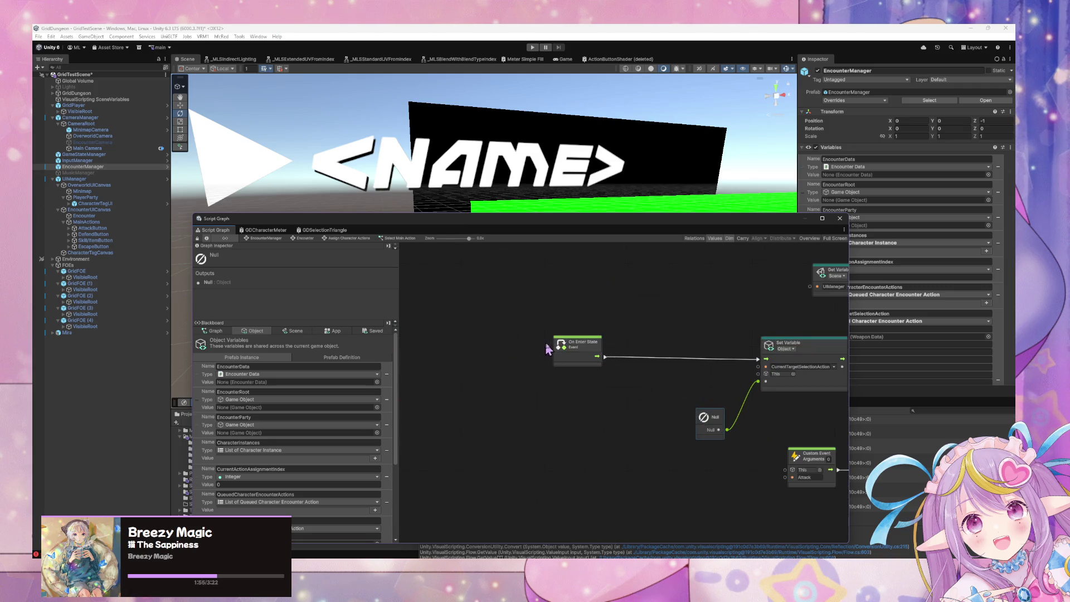
left_click_drag(559, 395, 586, 421)
- Add an If node from the node search and wire On Enter State's flow into it
left_click_drag(603, 381, 558, 383)
right_click(633, 369)
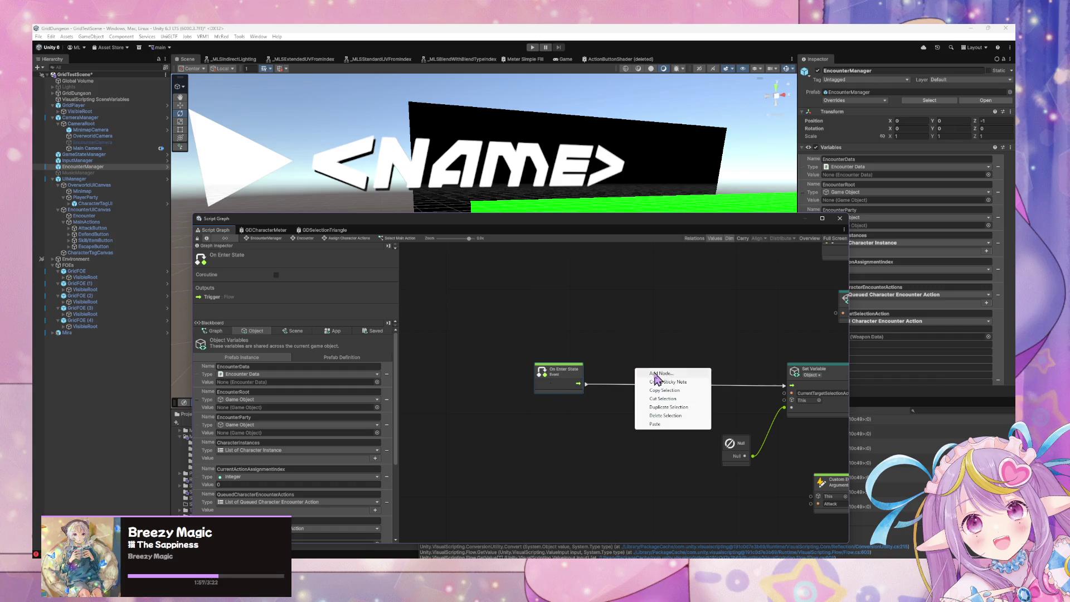
left_click(677, 375)
type("s")
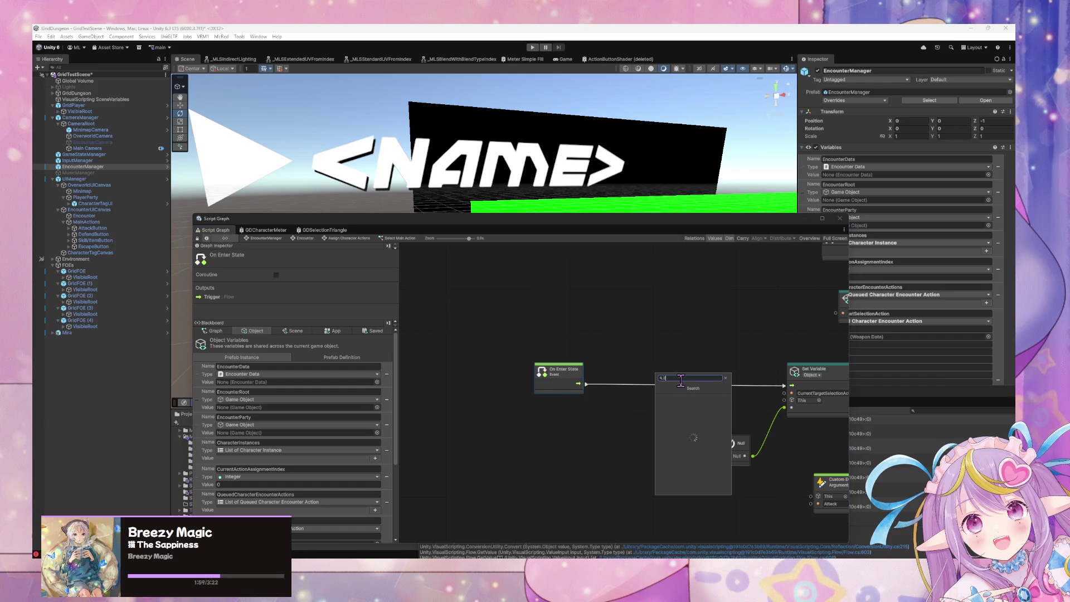
key("Return")
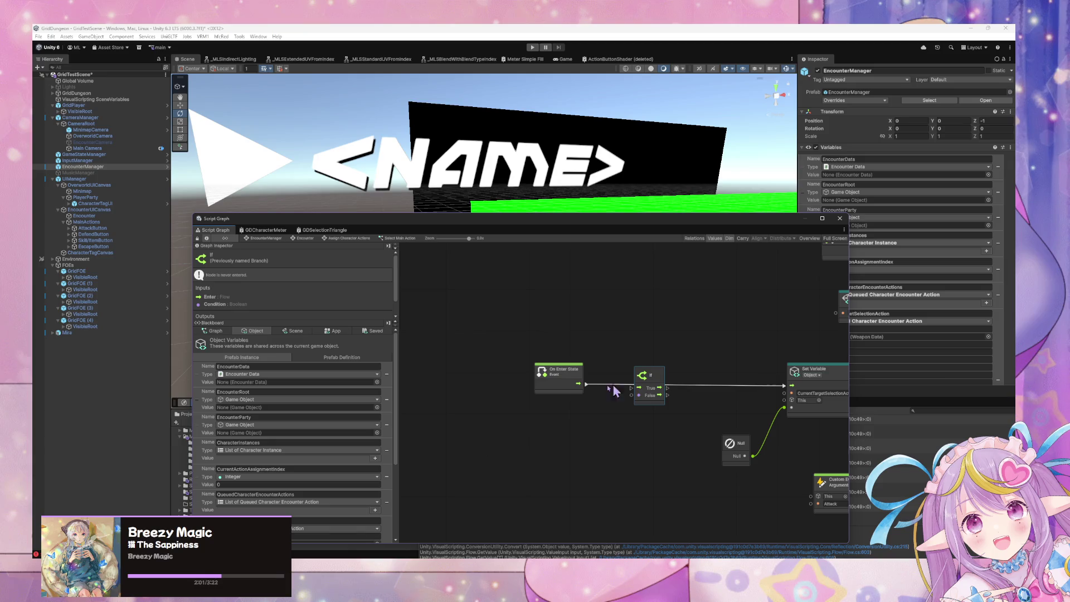
left_click_drag(579, 384, 633, 387)
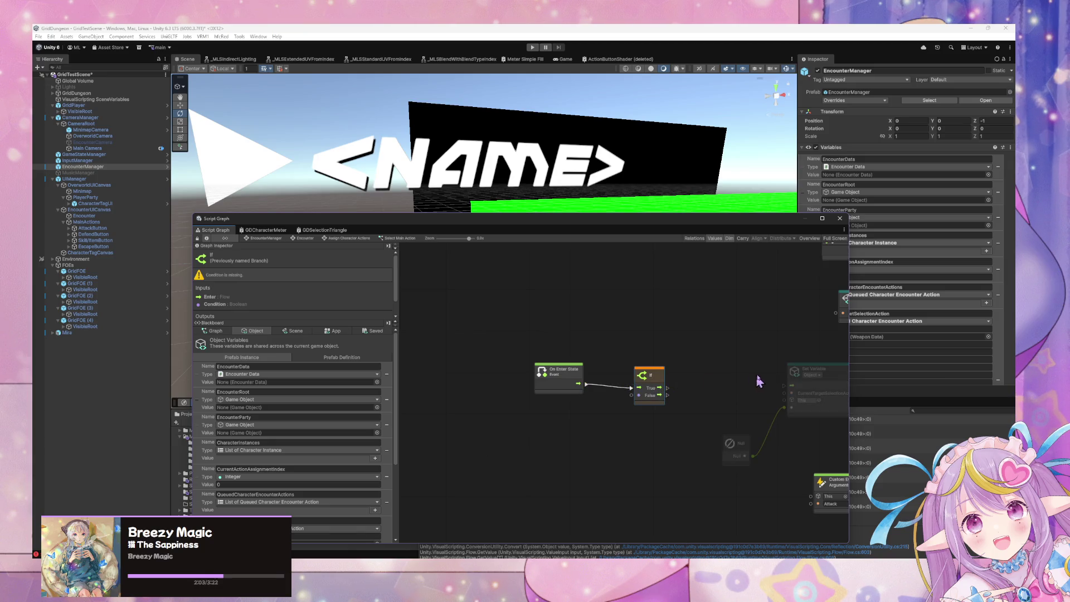
- Rewire On Enter State straight to Set Variable, place If after it, and move Null aside
left_click_drag(803, 373, 695, 364)
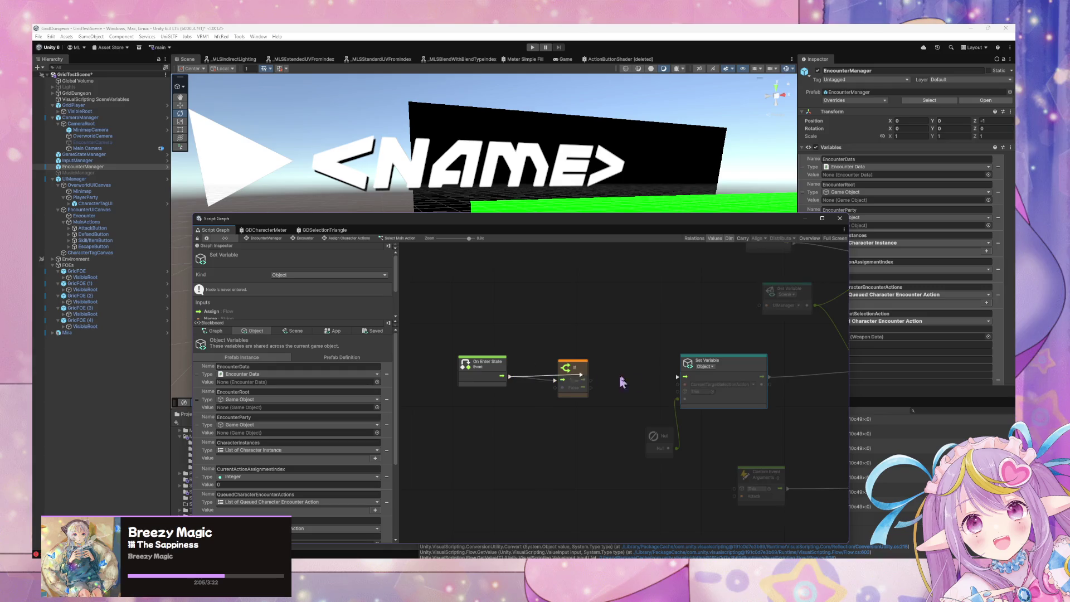
left_click_drag(623, 382, 677, 377)
left_click_drag(574, 369, 791, 373)
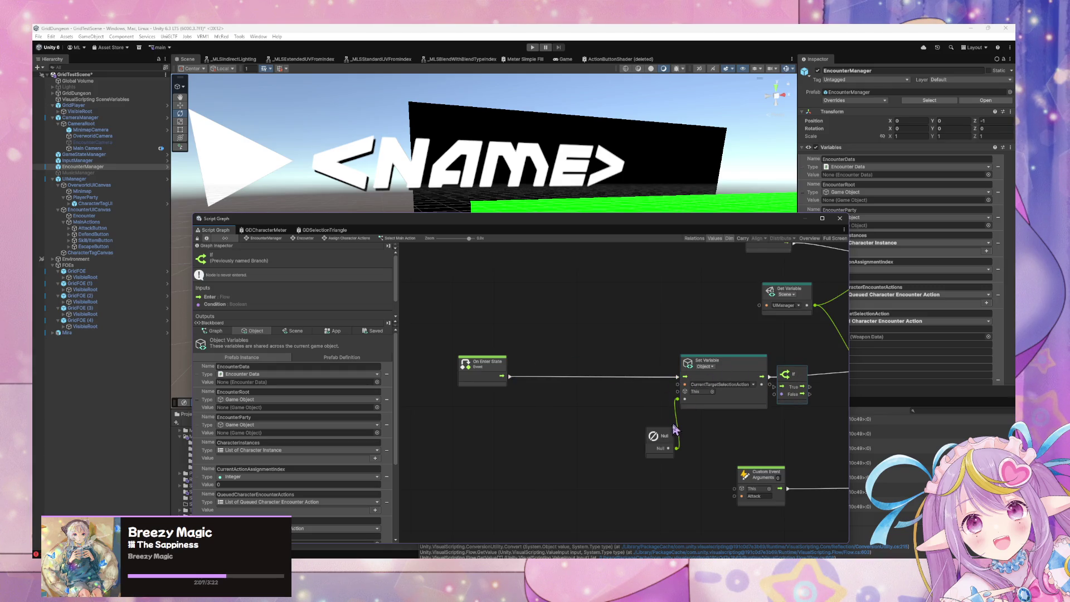
left_click_drag(674, 429, 547, 422)
mouse_move(719, 363)
left_mouse_down()
mouse_move(609, 364)
mouse_move(781, 385)
mouse_move(671, 391)
mouse_move(741, 366)
left_mouse_up()
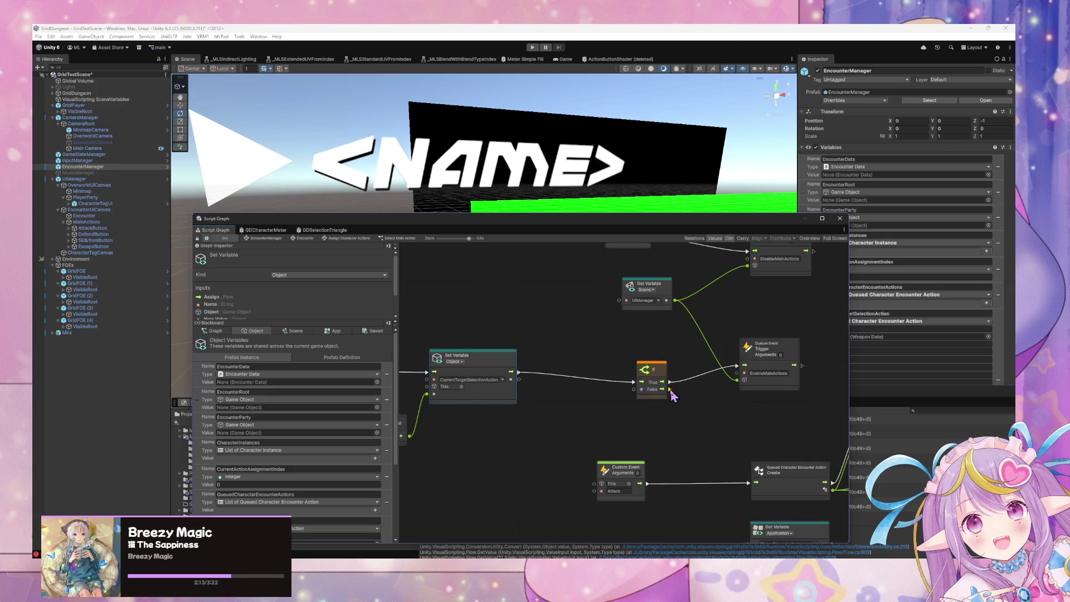
left_click_drag(655, 372, 634, 361)
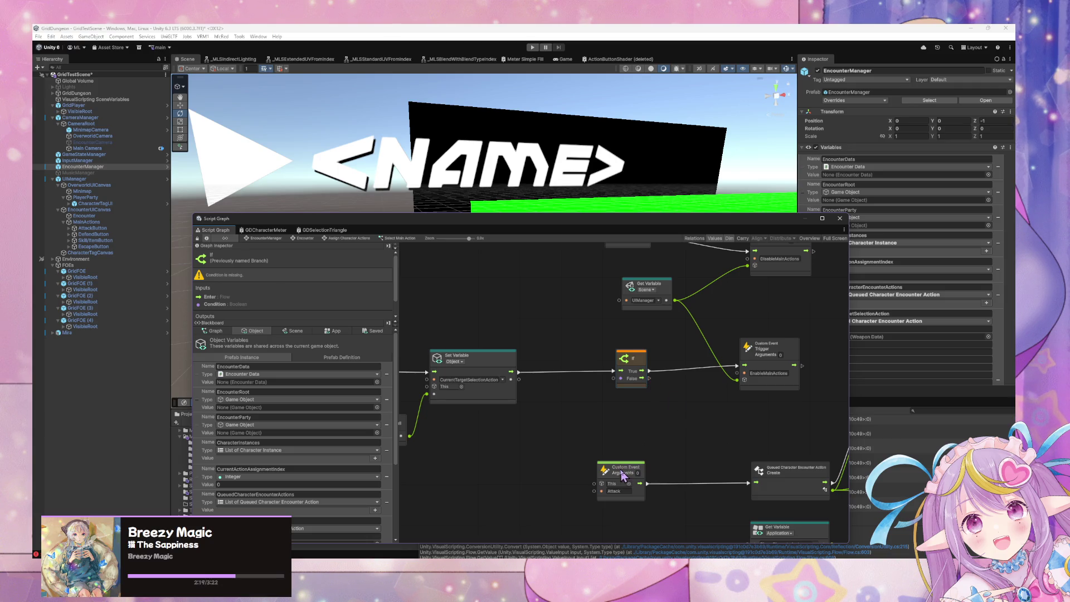
- Add a NextPhase Trigger Custom Event node and connect the If node's False branch to it
left_click_drag(627, 470, 633, 486)
right_click(672, 429)
left_click(694, 439)
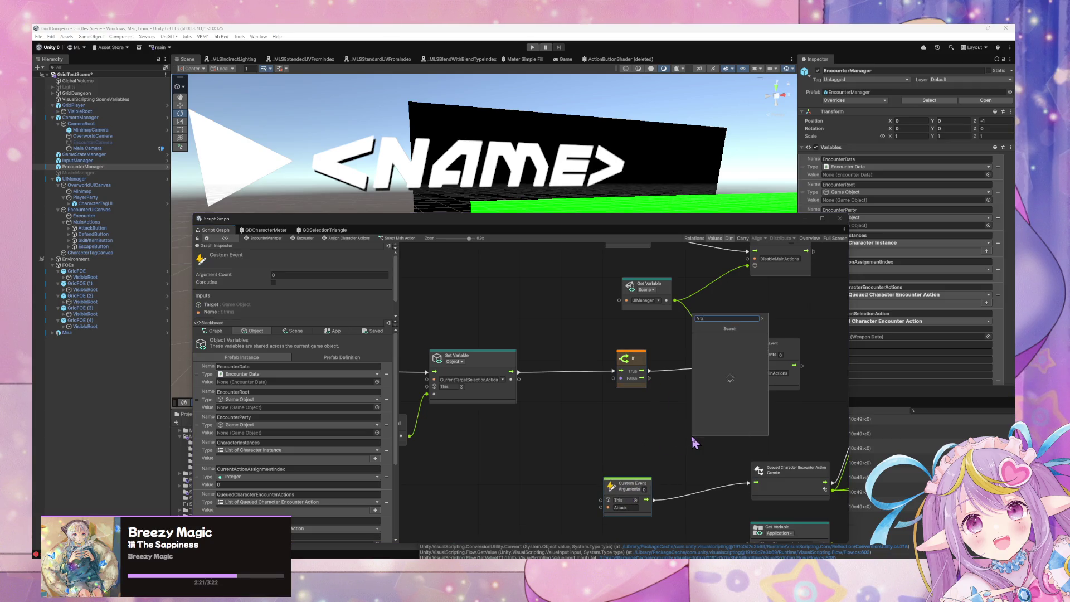
type("trigger custom")
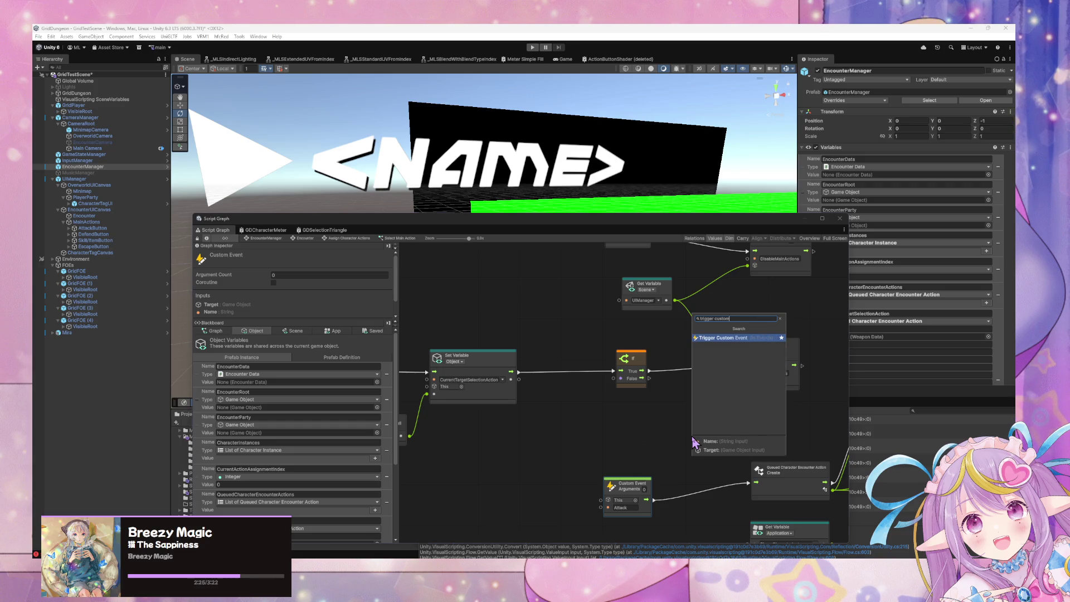
key("Return")
left_click_drag(697, 440, 690, 403)
left_click_drag(642, 379, 673, 424)
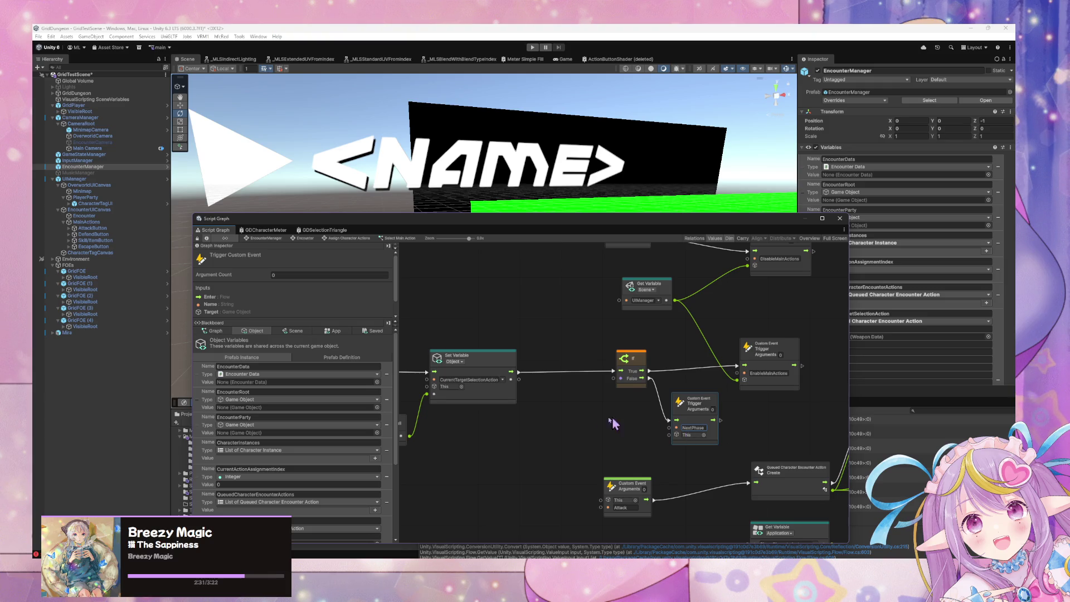
left_click_drag(550, 417, 650, 404)
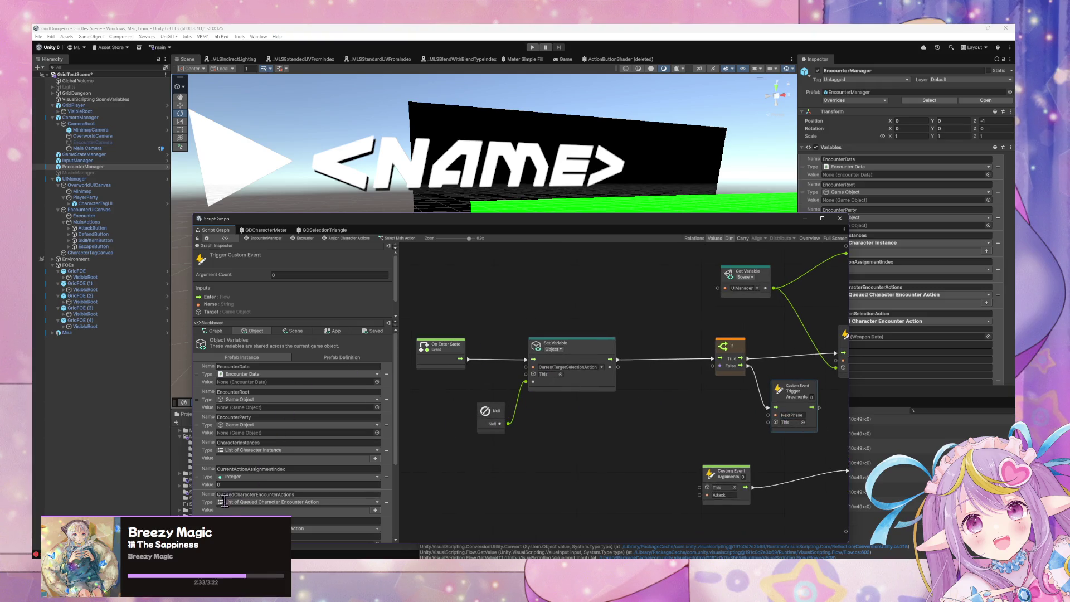
- Drag CurrentActionAssignmentIndex into the graph, add a Less node, and wire the index into A
scroll(214, 479, "down", 3)
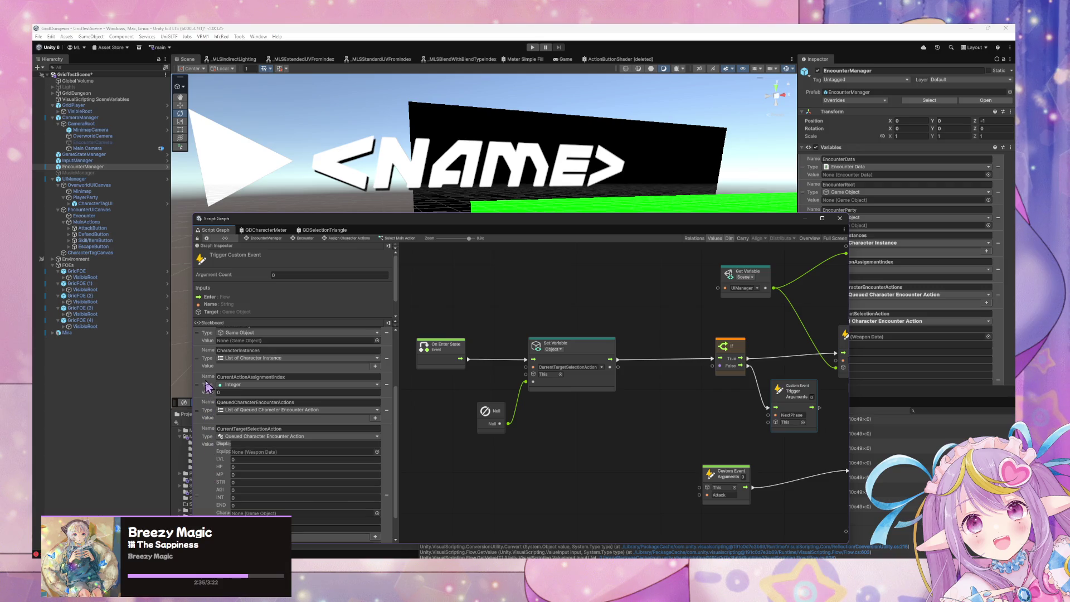
left_click_drag(205, 385, 563, 418)
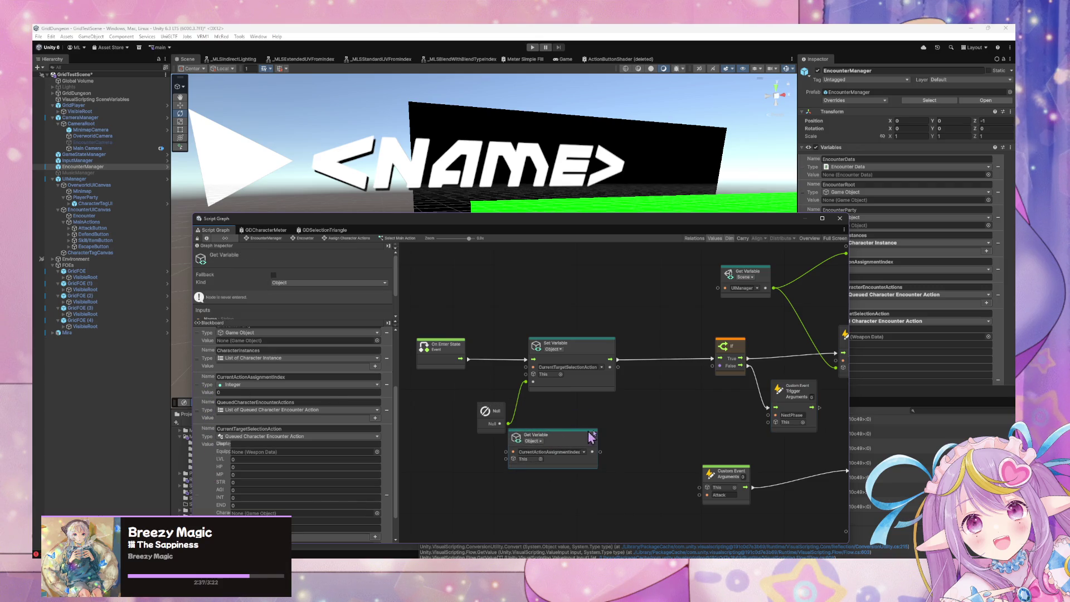
right_click(646, 422)
left_click(678, 433)
right_click(678, 433)
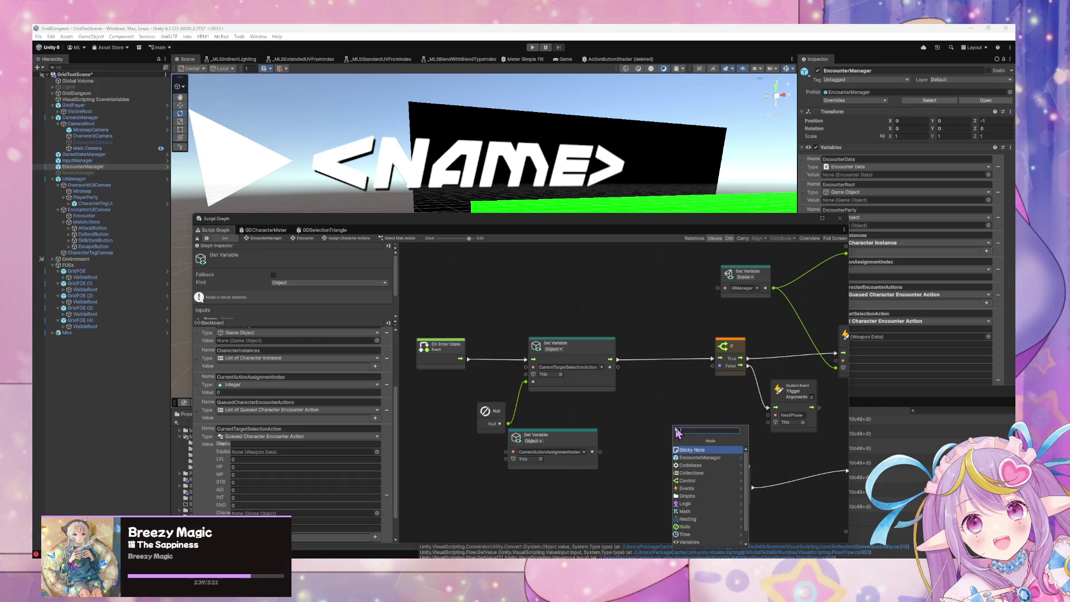
type("ad")
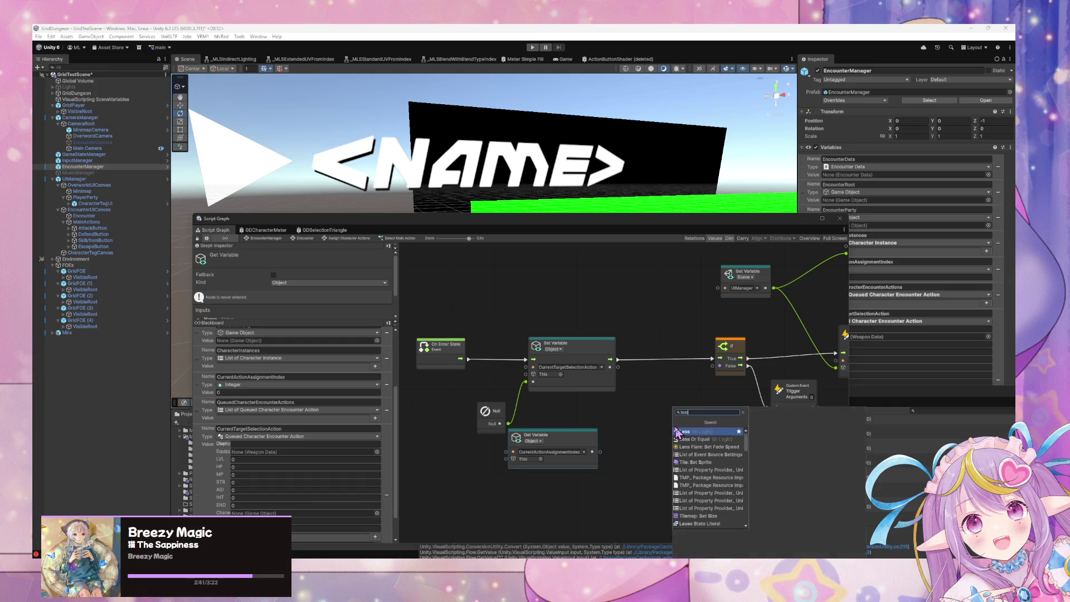
key("Down")
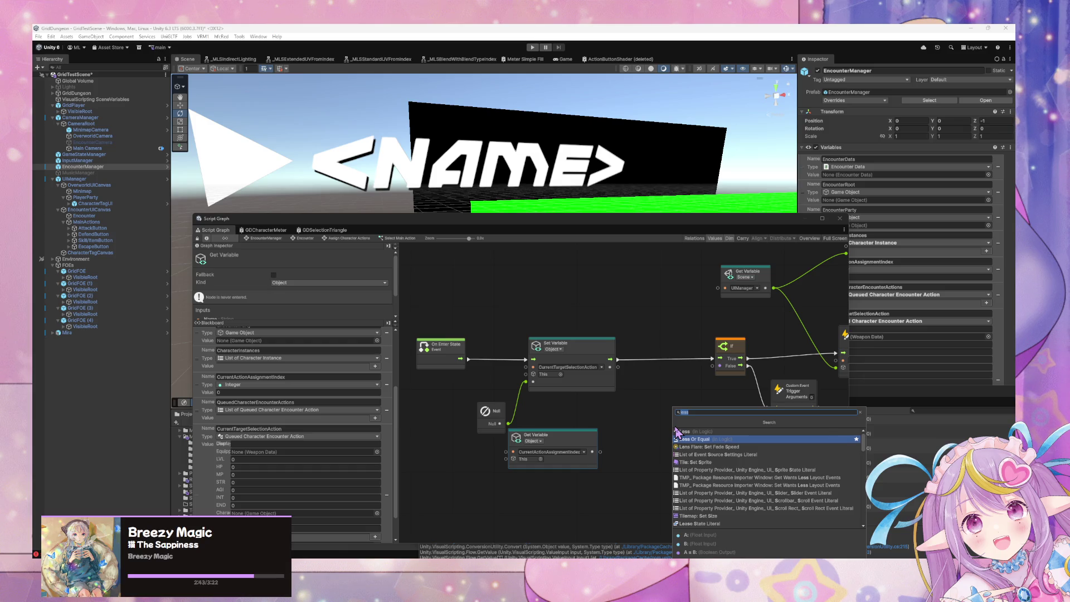
left_click(676, 430)
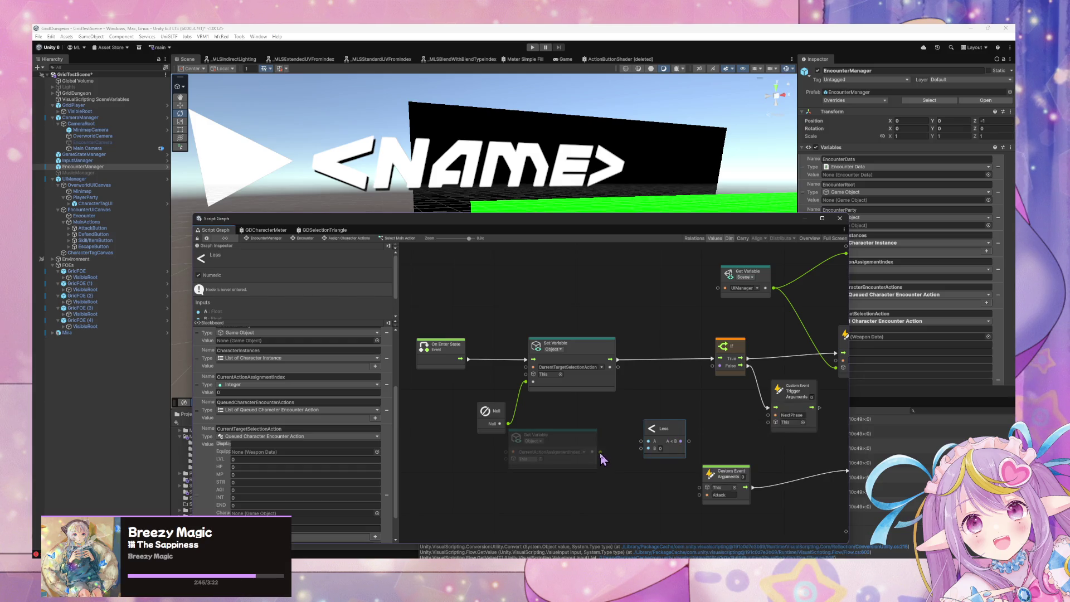
mouse_move(600, 452)
left_mouse_down()
mouse_move(691, 437)
mouse_move(716, 366)
left_mouse_up()
left_click(703, 441)
- Add a getter for the application variable PlayerCharacterInstances from the Blackboard's App tab
scroll(718, 406, "down", 2)
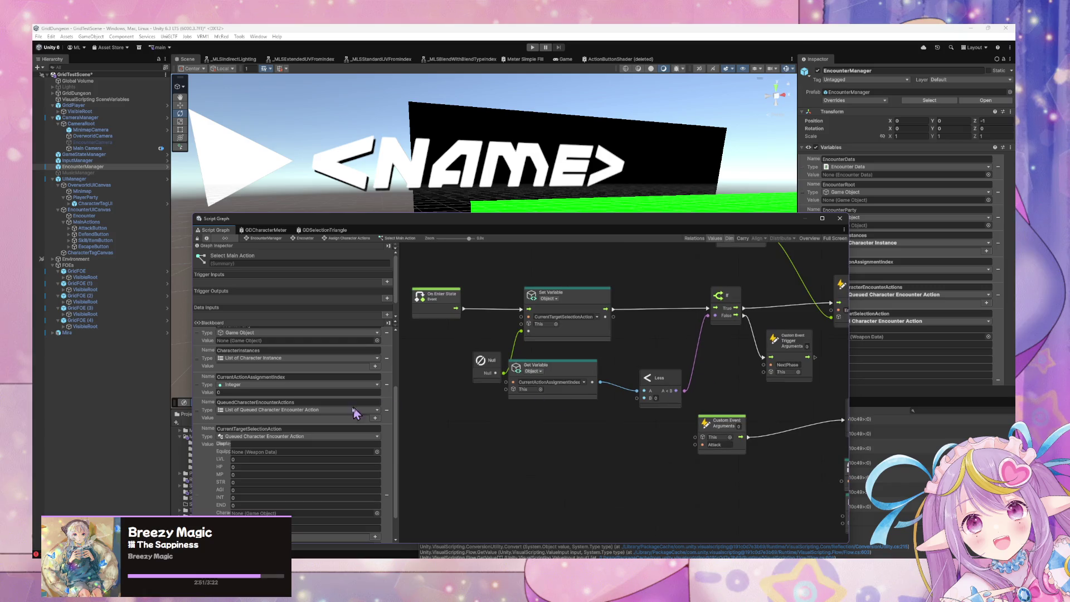
scroll(351, 407, "up", 5)
left_click(292, 332)
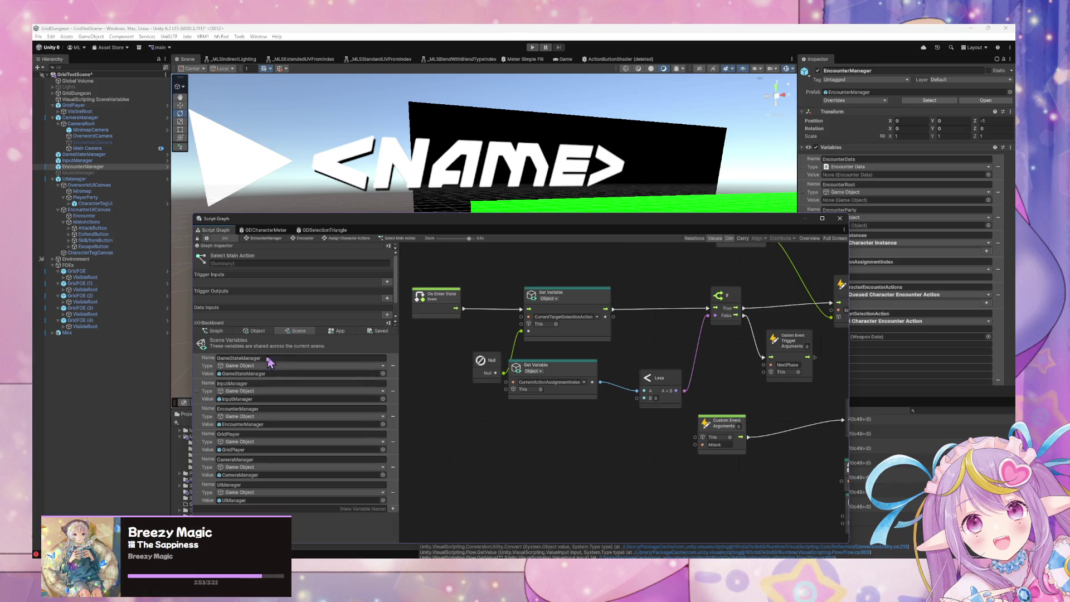
left_click(336, 331)
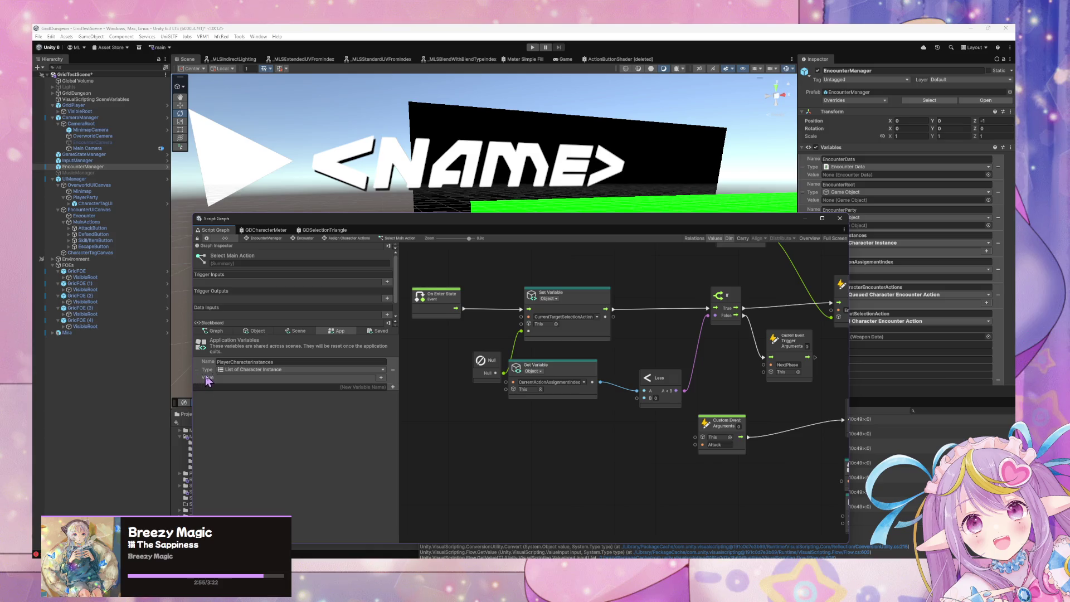
left_click_drag(206, 380, 501, 411)
left_click_drag(571, 422, 571, 460)
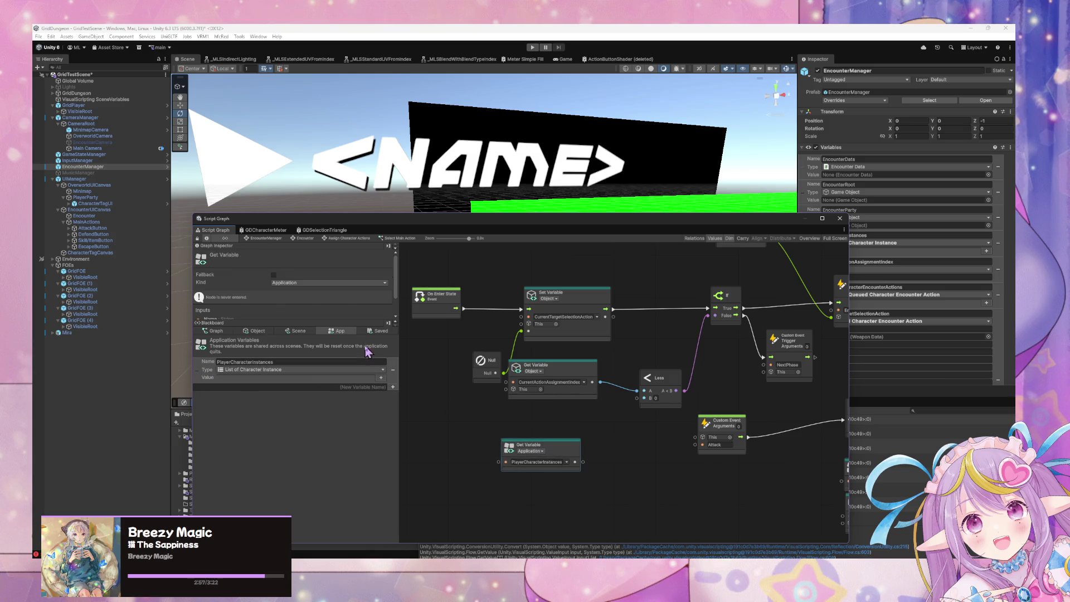
left_click(380, 332)
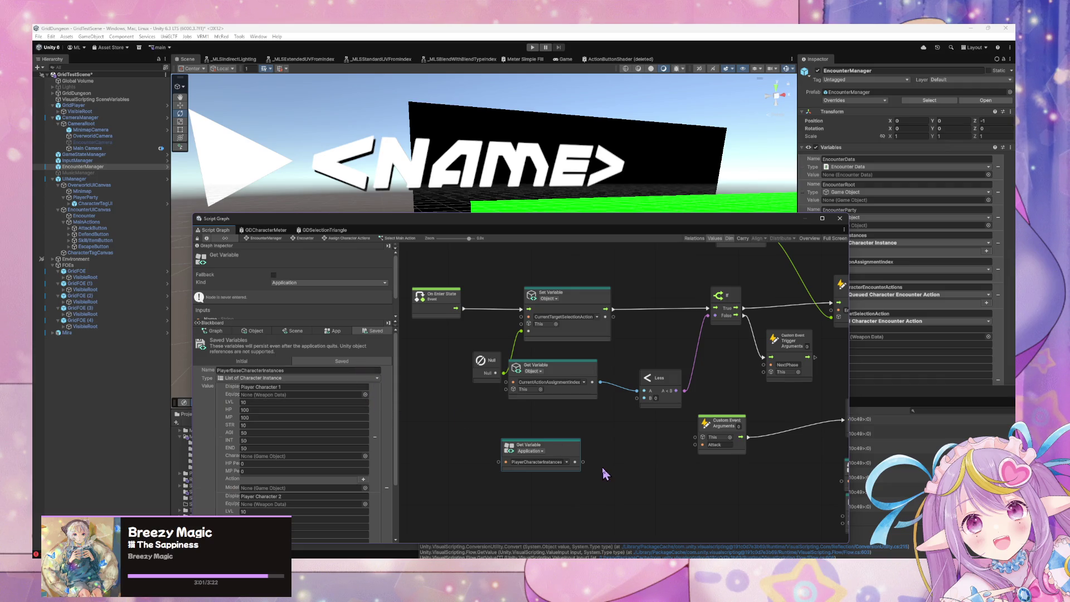
mouse_move(580, 471)
left_mouse_down()
mouse_move(616, 424)
mouse_move(578, 447)
mouse_move(608, 438)
left_mouse_up()
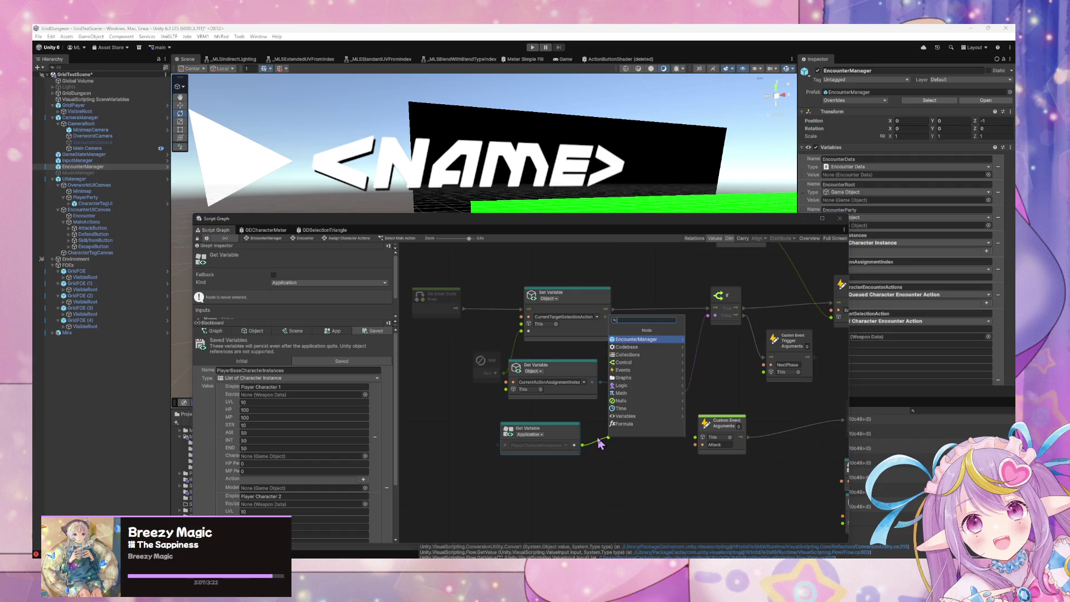
- Browse Collections > Lists in the fuzzy finder and add a Count Items node
key("Down")
key("Down")
key("Right")
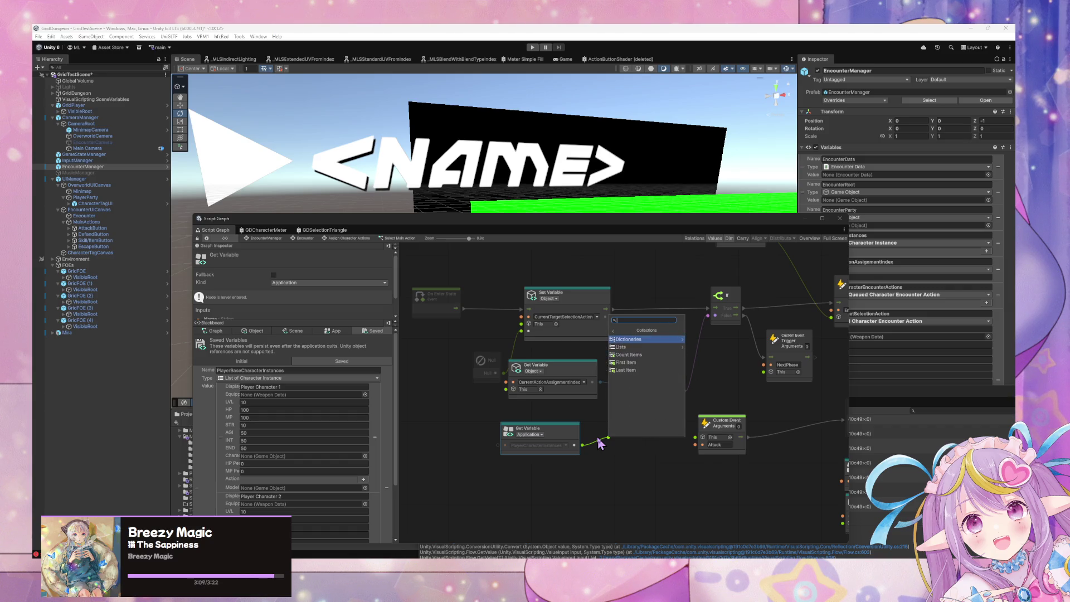
key("Down")
key("Right")
key("Down")
key("Down")
key("Down")
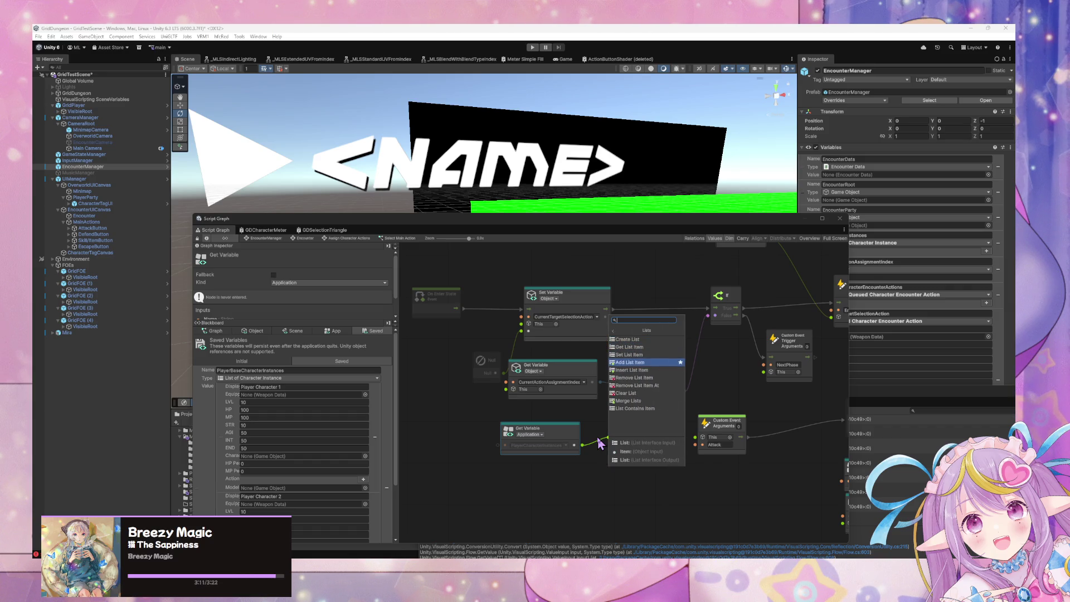
key("Down")
key("Down")
key("Down")
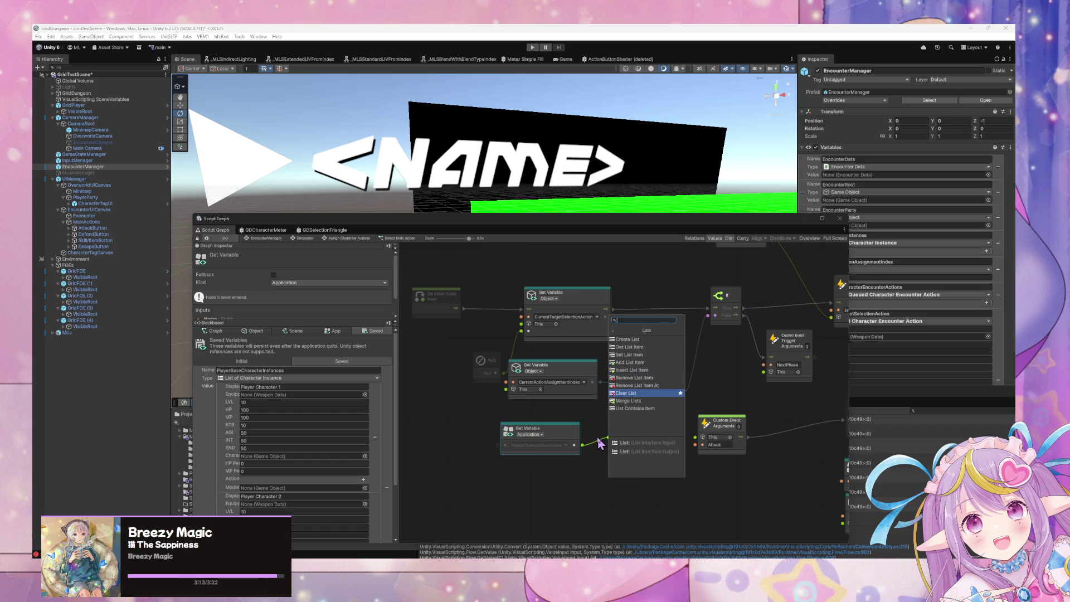
key("Down")
key("Down")
key("Up")
key("Up")
key("Up")
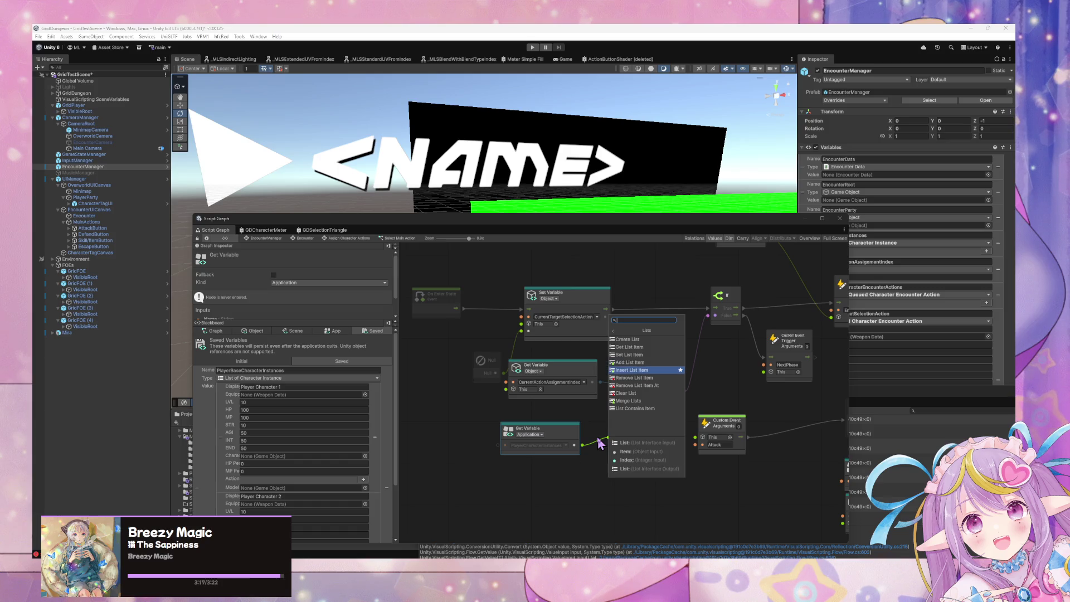
key("Down")
key("Down")
key("Down")
key("Left")
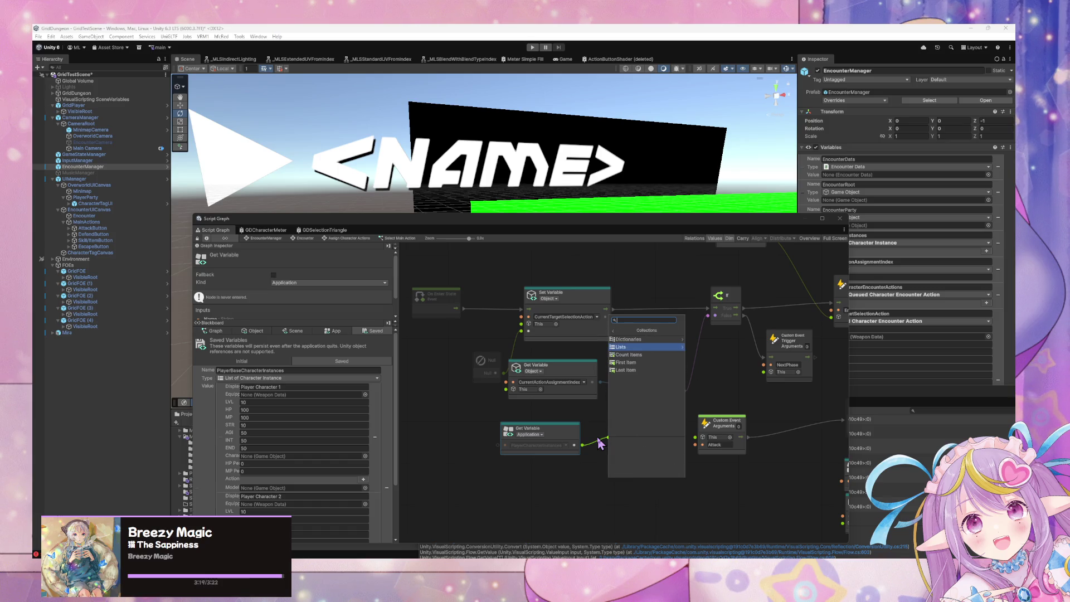
key("Down")
key("Down")
key("Up")
key("Return")
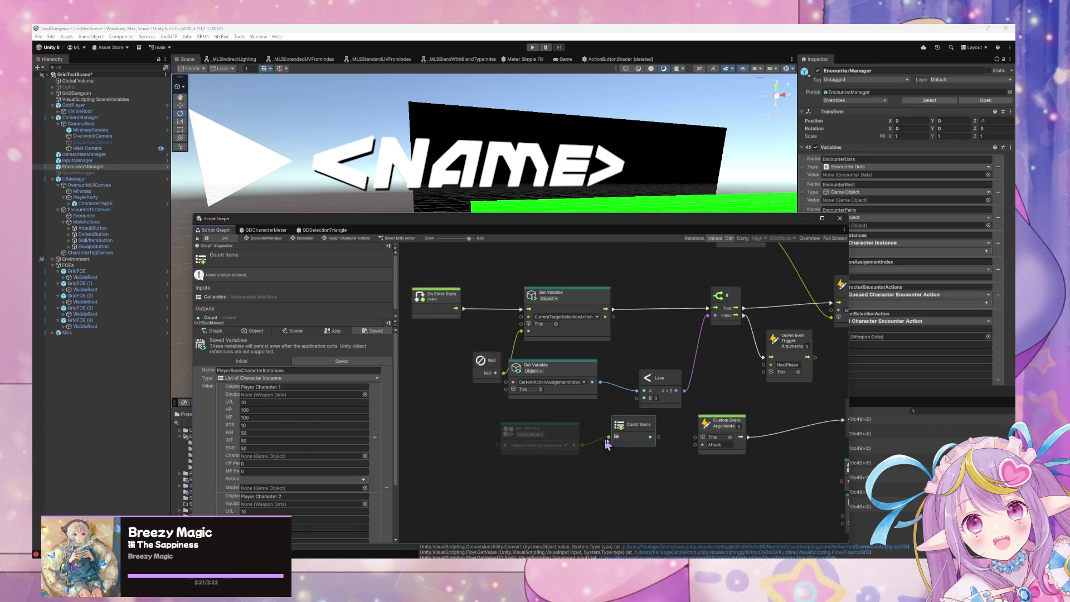
- Connect Count Items to the Less node's B input and reposition the getter and Count Items nodes
mouse_move(658, 440)
left_mouse_down()
mouse_move(644, 398)
mouse_move(621, 440)
mouse_move(537, 433)
left_mouse_up()
left_click_drag(624, 443, 596, 442)
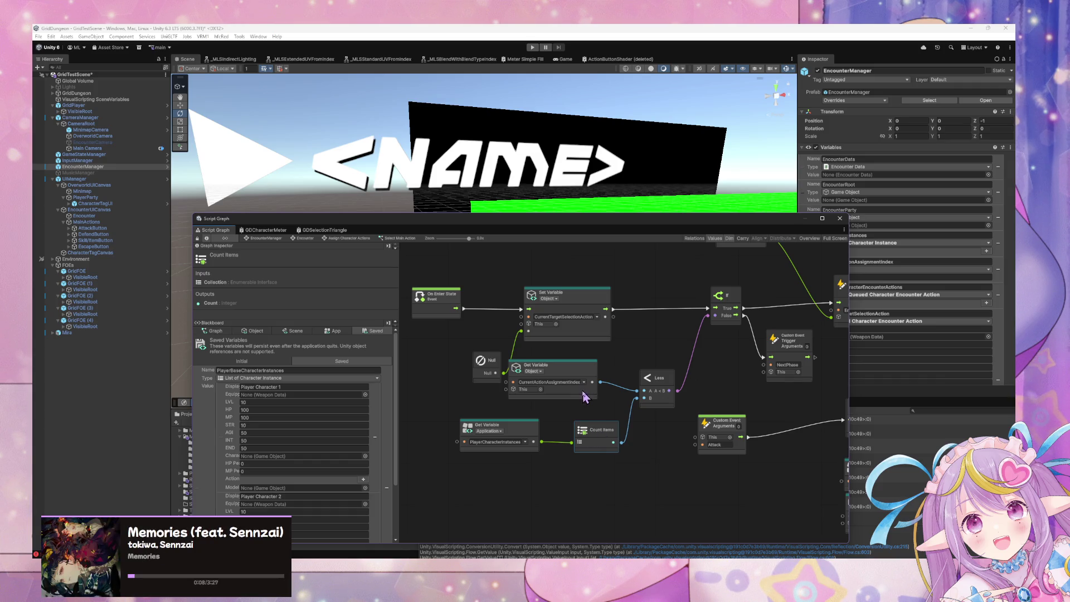
left_click_drag(584, 397, 587, 404)
mouse_move(717, 449)
left_mouse_down()
mouse_move(609, 453)
mouse_move(749, 501)
left_mouse_up()
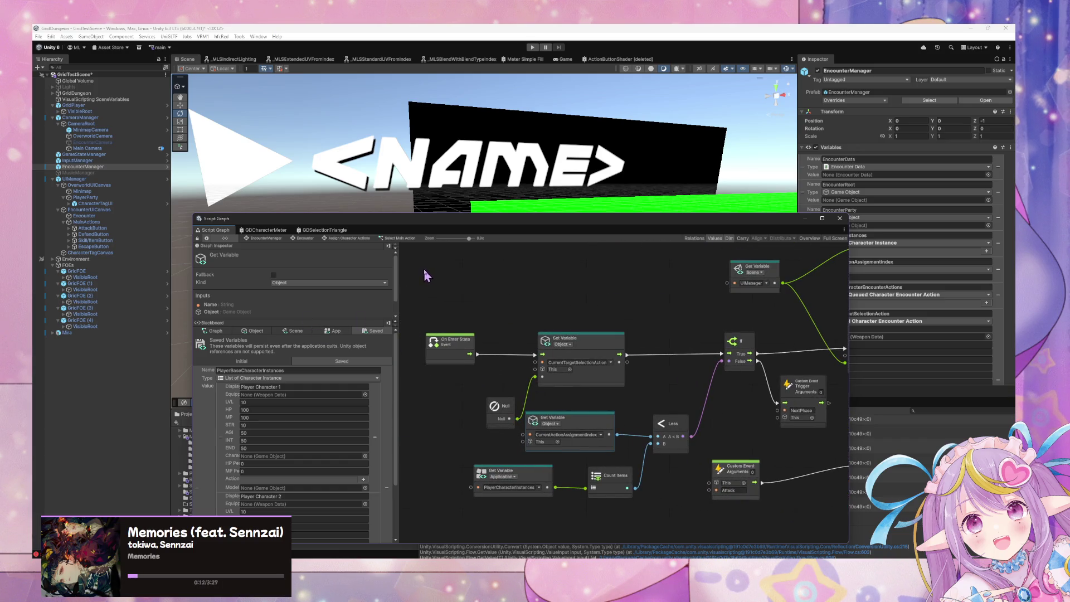
mouse_move(689, 341)
left_mouse_down()
mouse_move(457, 314)
mouse_move(776, 342)
mouse_move(520, 359)
left_mouse_up()
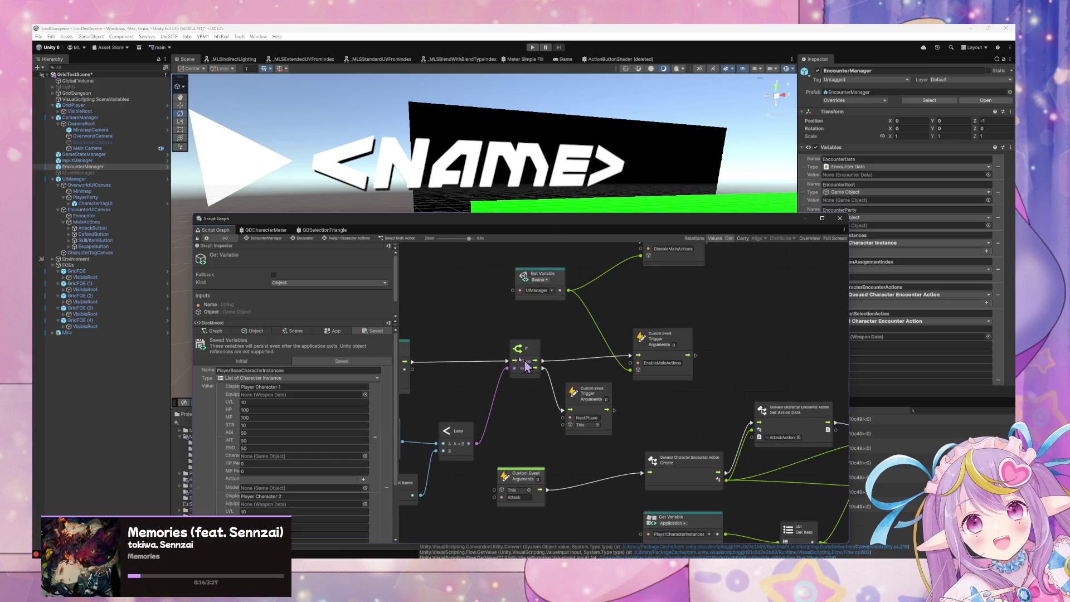
- Go back up to EncounterManager's state graph and move the graph window down over the scene
left_click(266, 230)
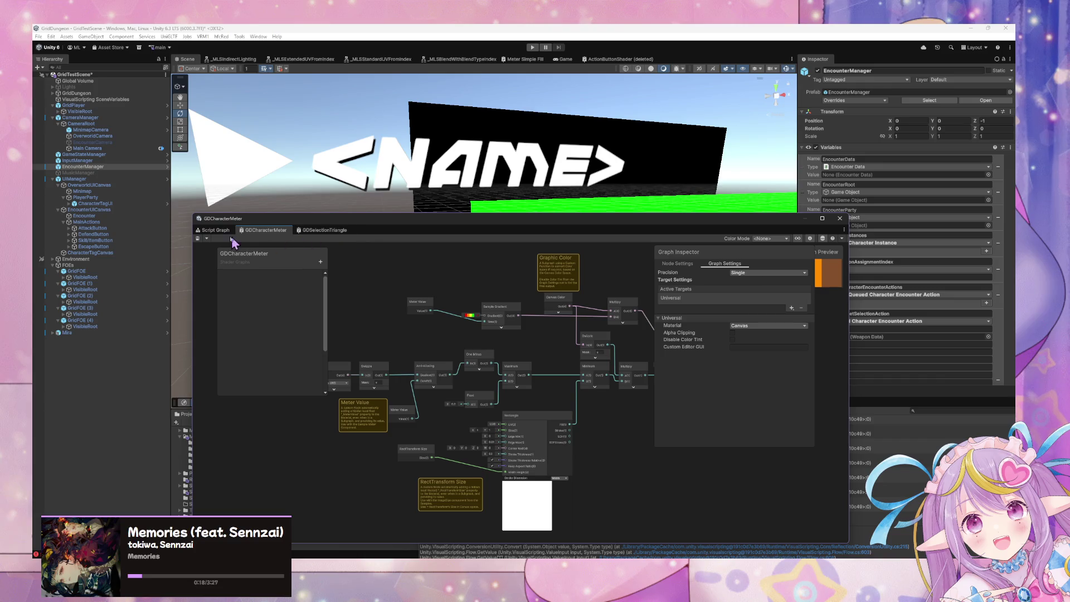
left_click(215, 231)
left_click(260, 238)
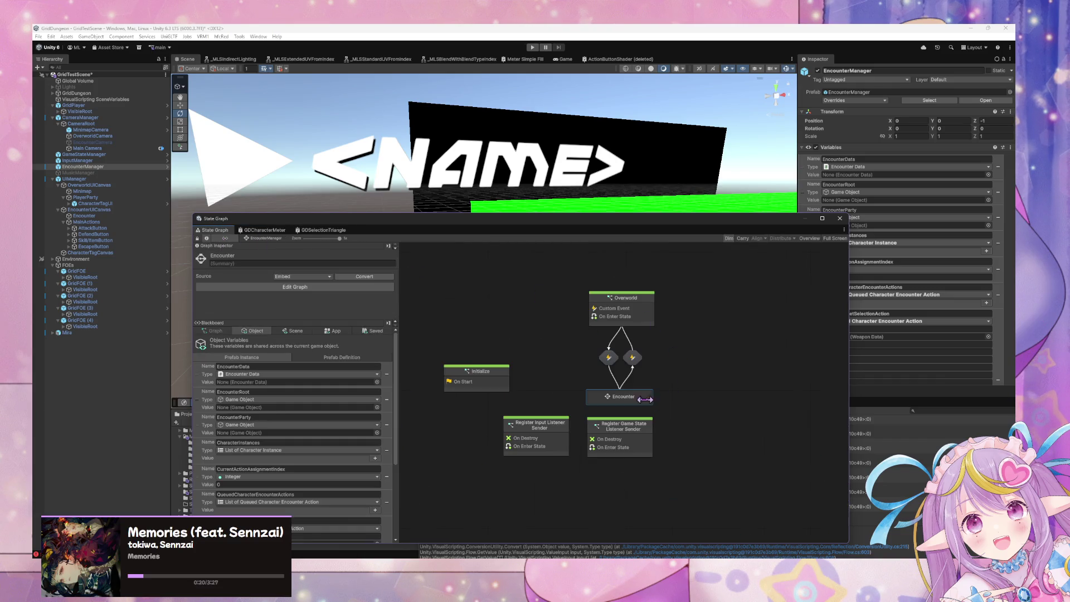
mouse_move(451, 226)
left_mouse_down()
mouse_move(556, 348)
mouse_move(454, 241)
mouse_move(394, 348)
mouse_move(338, 296)
mouse_move(316, 294)
left_mouse_up()
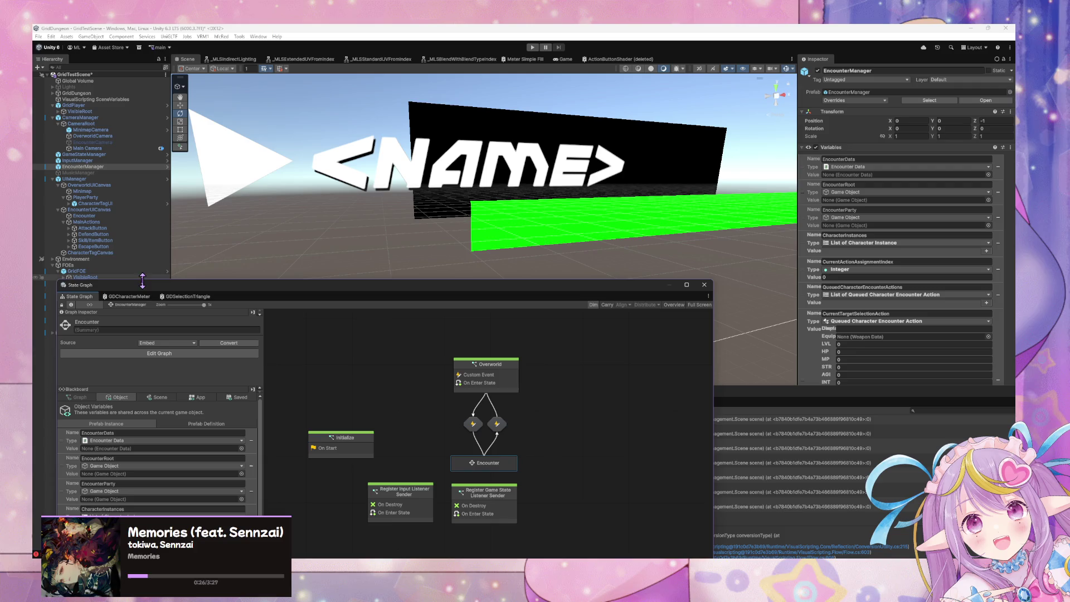
left_click_drag(144, 294, 220, 333)
- Select CharacterTagUI, then EncounterManager, in the Hierarchy to view their graphs
left_click(111, 203)
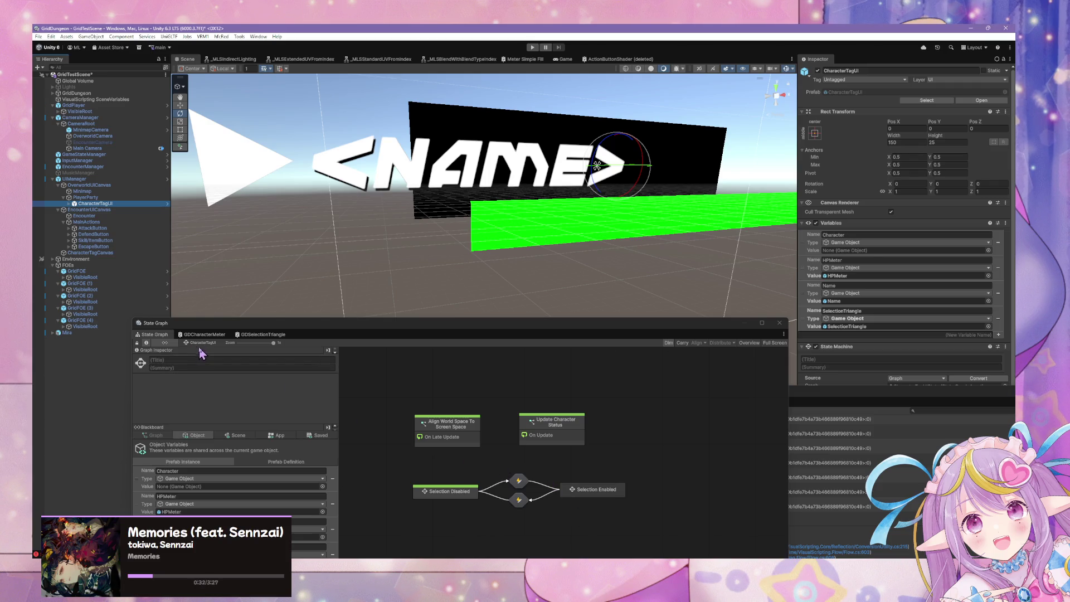
left_click(203, 351)
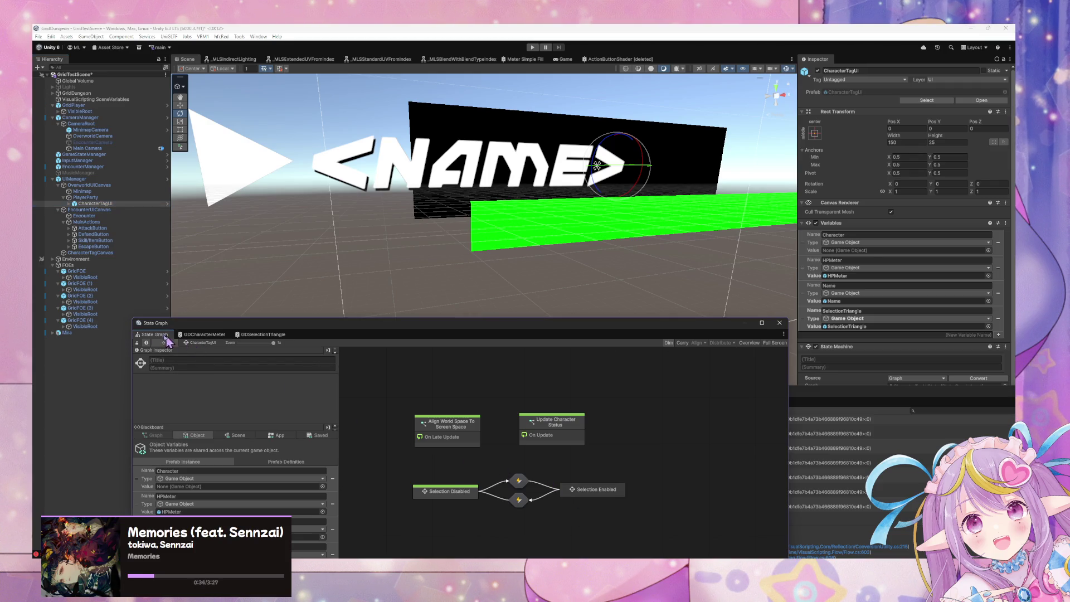
left_click(92, 166)
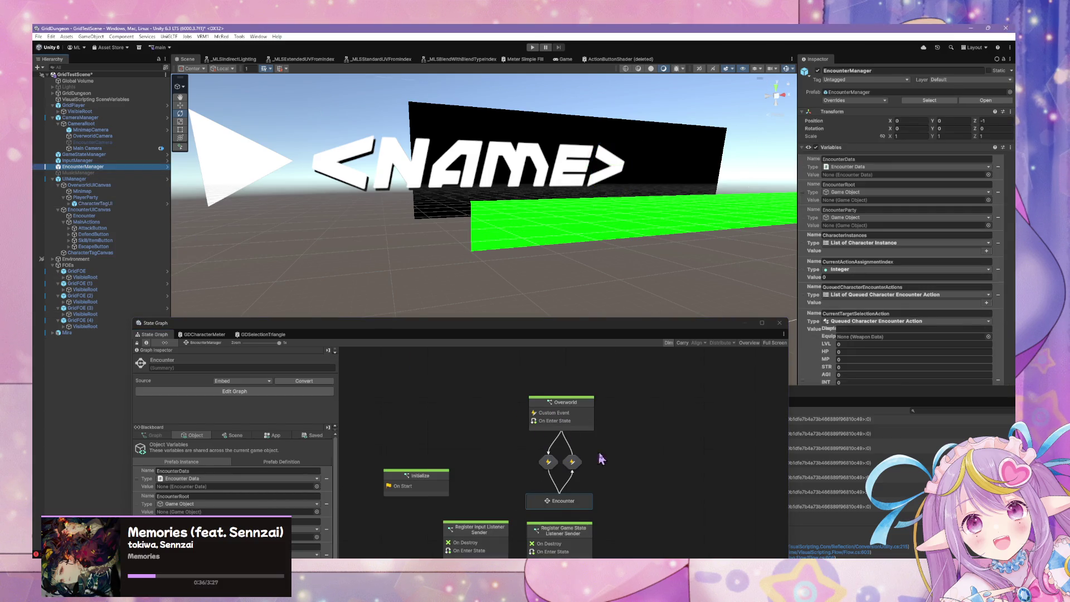
- Review the Overworld and Encounter > Assign Enemy Action graphs, nudging the Trigger Custom Event node lower
double_click(566, 414)
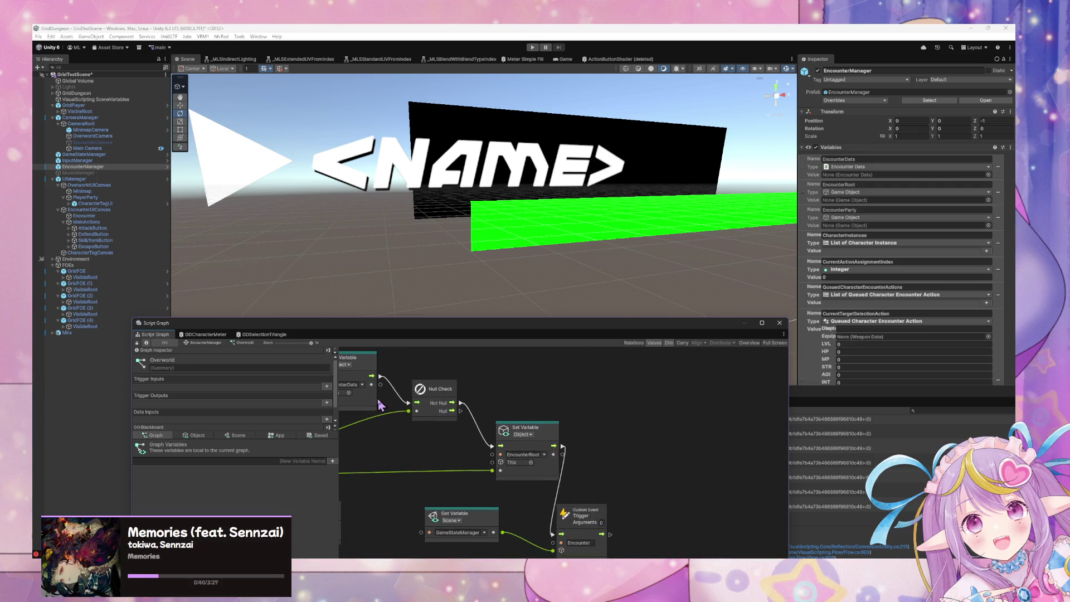
left_click(192, 343)
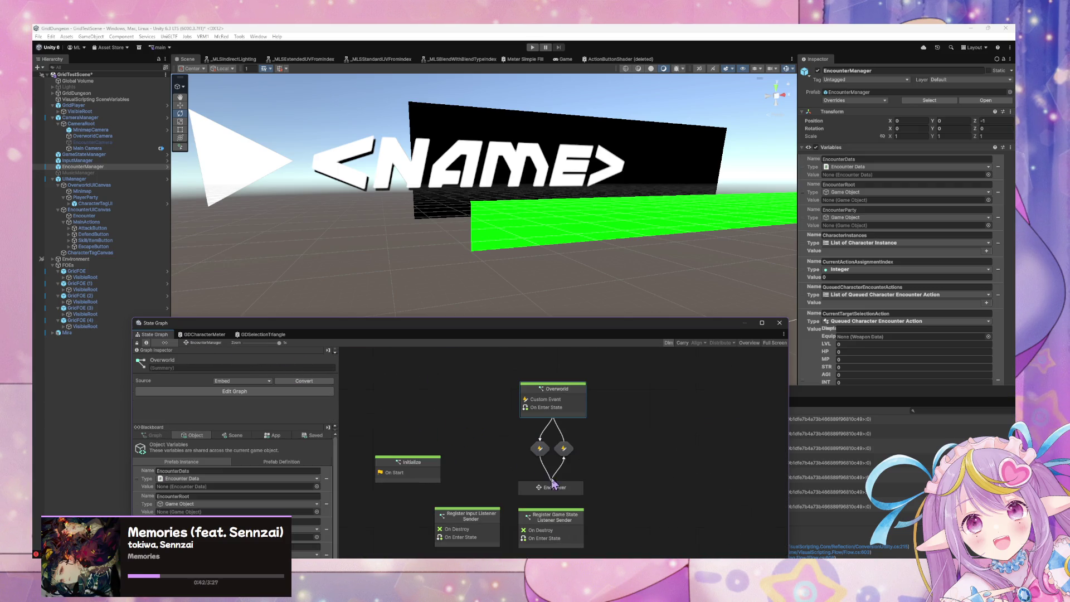
double_click(565, 488)
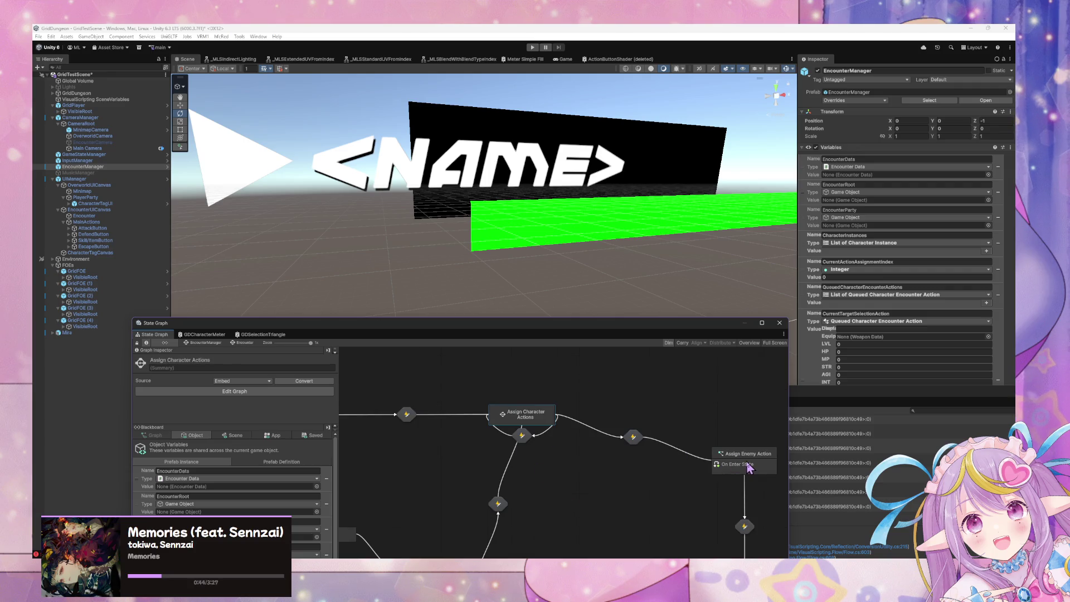
double_click(749, 467)
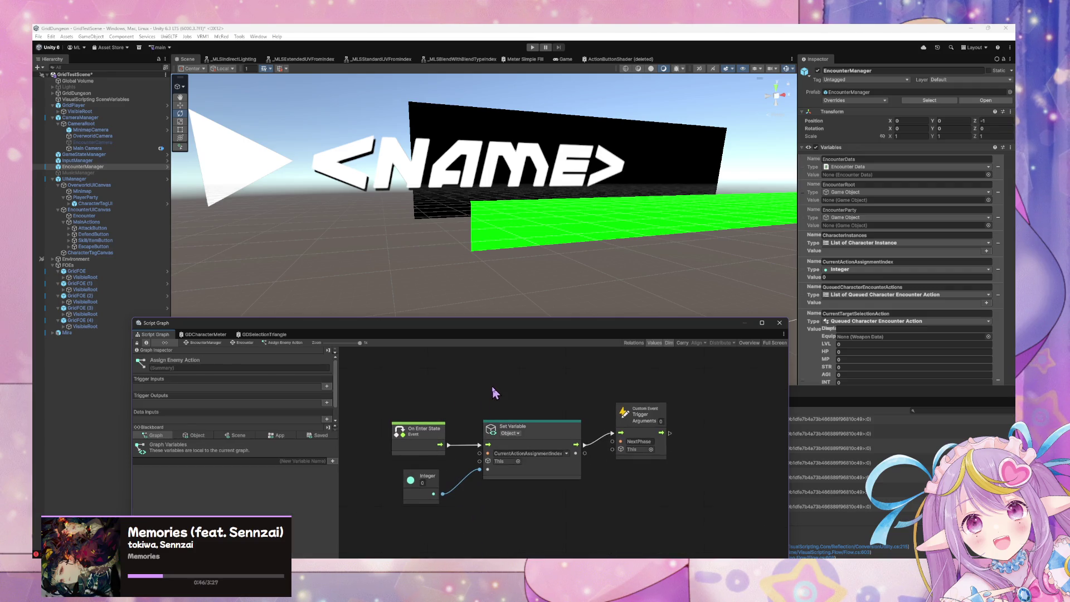
left_click_drag(640, 422, 640, 432)
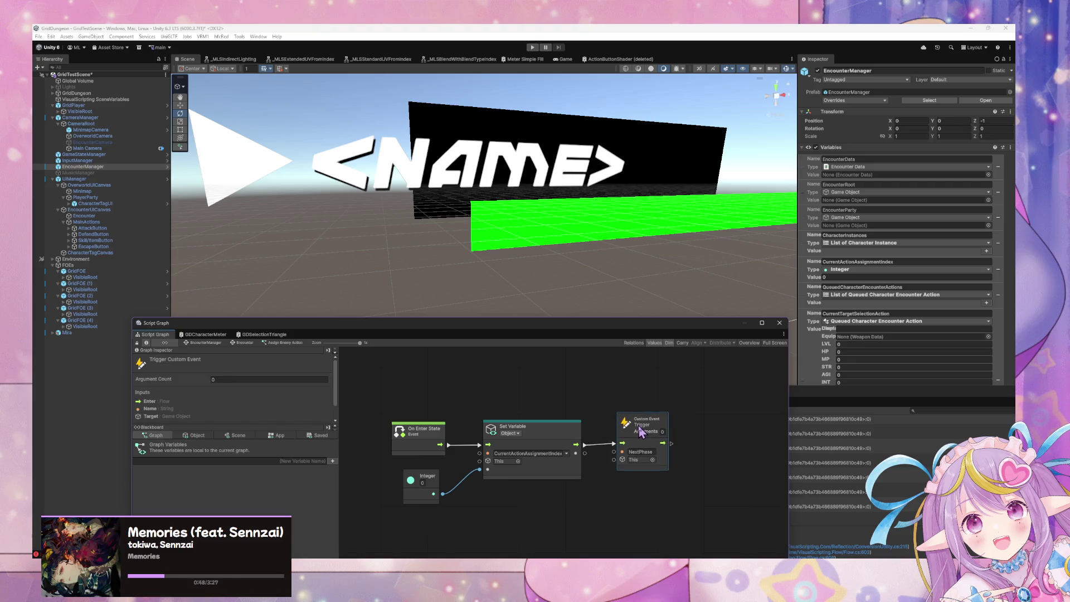
- Review Encounter > Assign Character Actions > Target Selection, then select CharacterTagUI to view its state graph
left_click(216, 342)
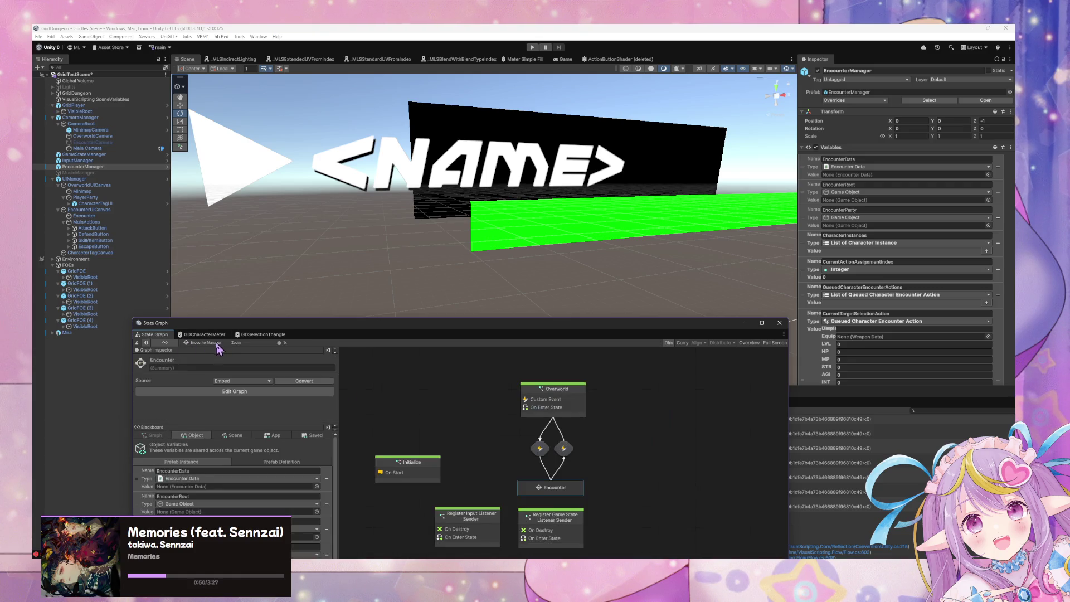
double_click(567, 493)
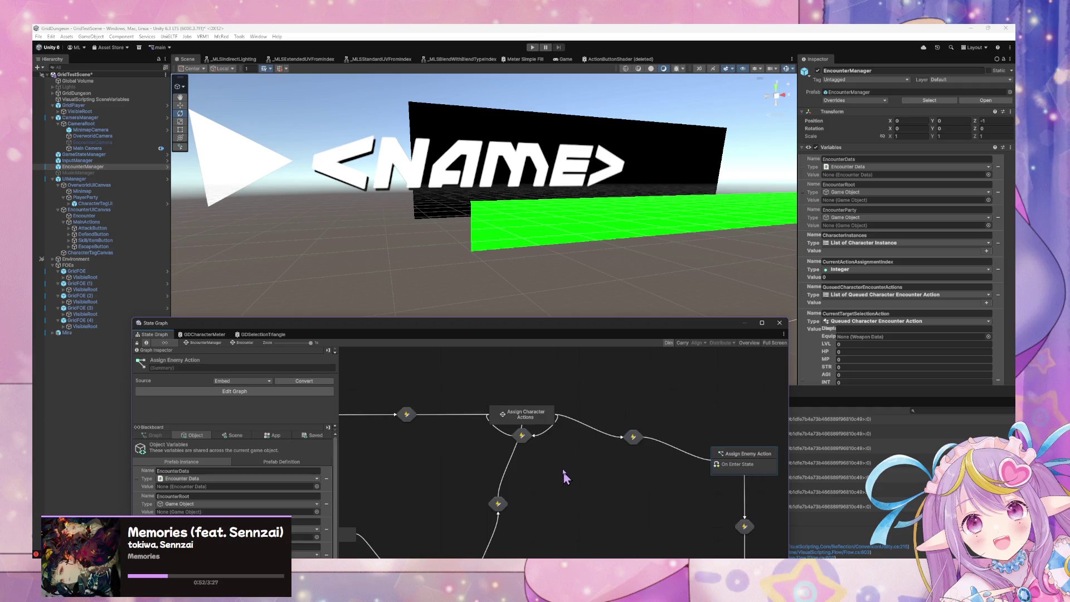
double_click(521, 424)
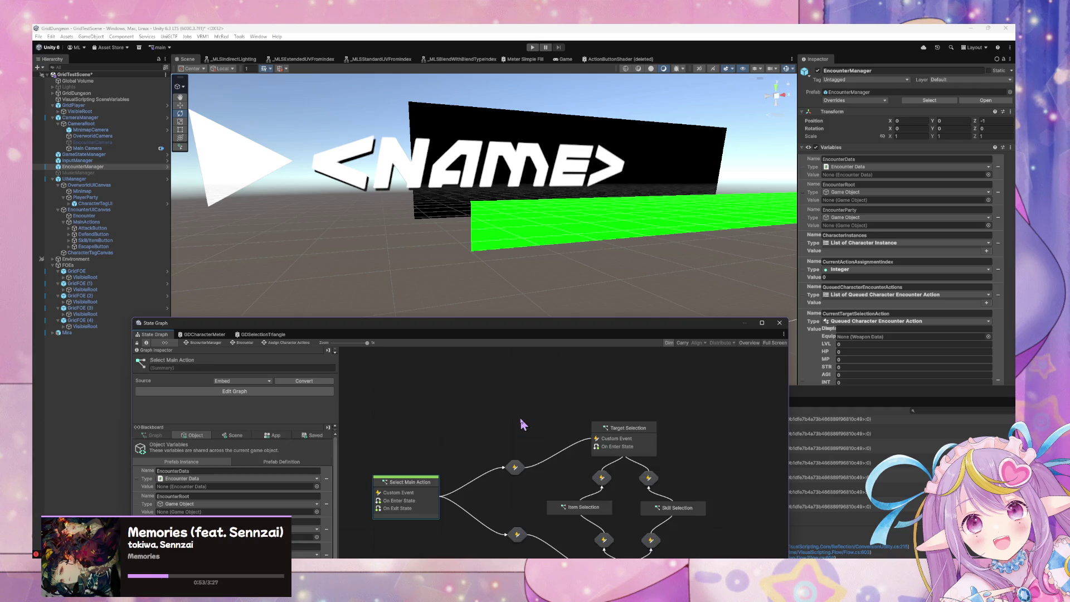
double_click(605, 443)
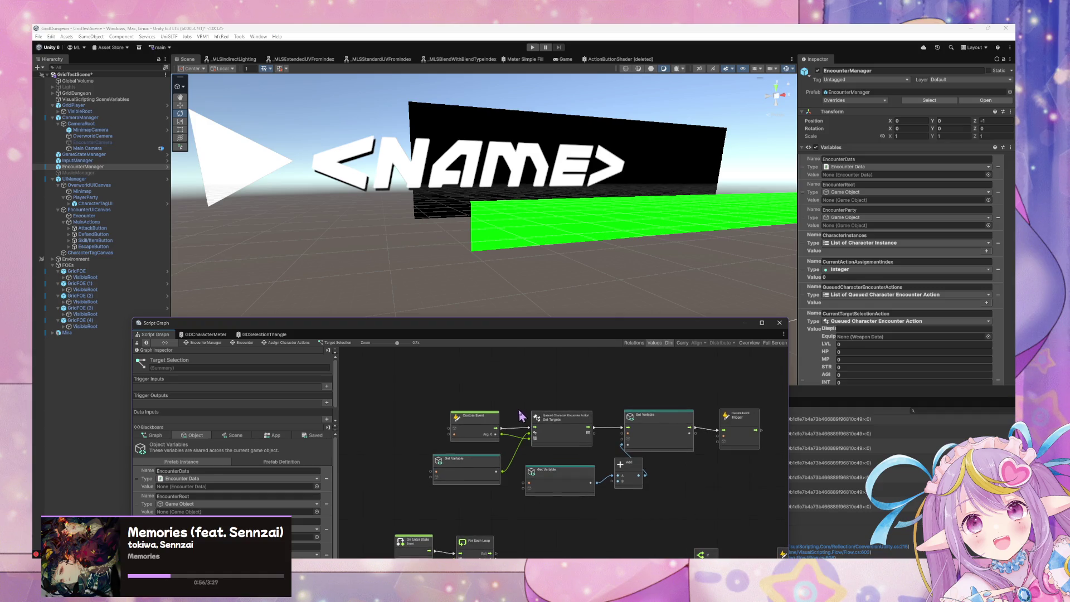
scroll(513, 424, "up", 3)
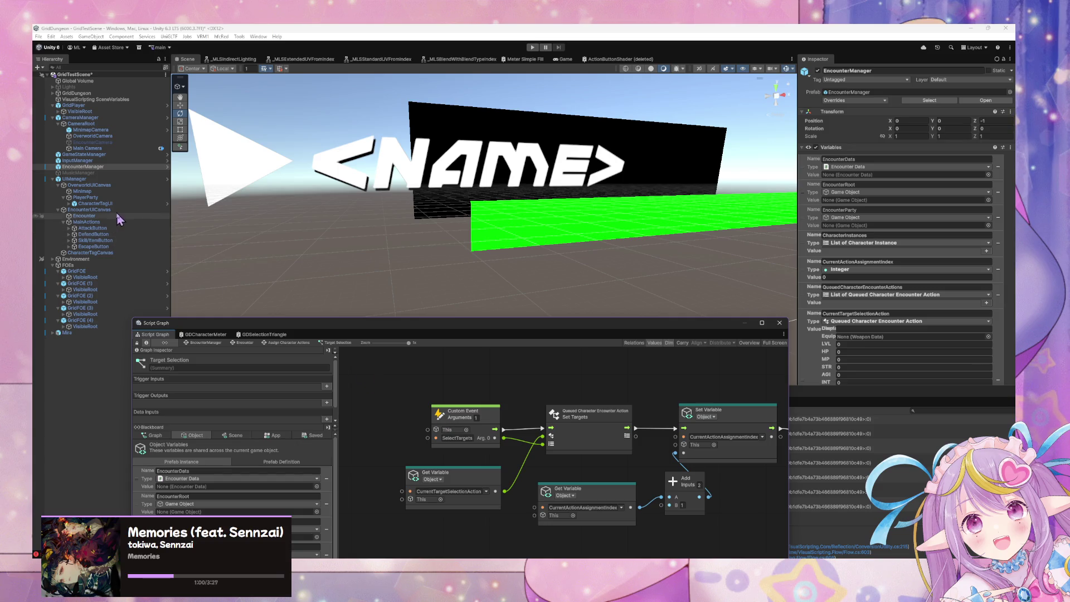
left_click(96, 204)
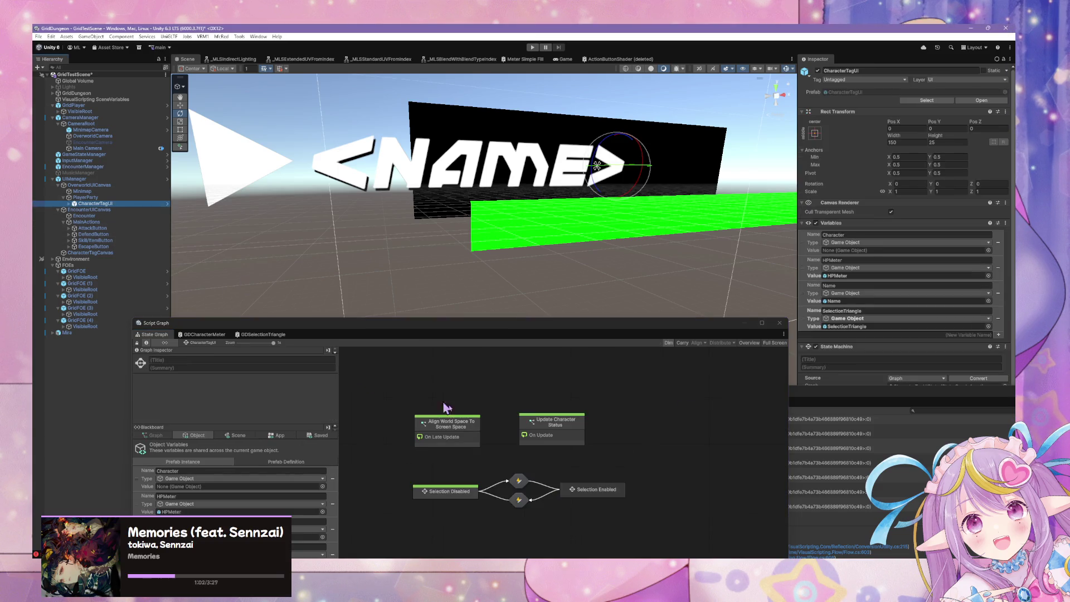
- In Selection Enabled's Relay Unity Event graph, rename the UnityEvent to Select, then open CharacterTagUI in Prefab Mode
double_click(591, 493)
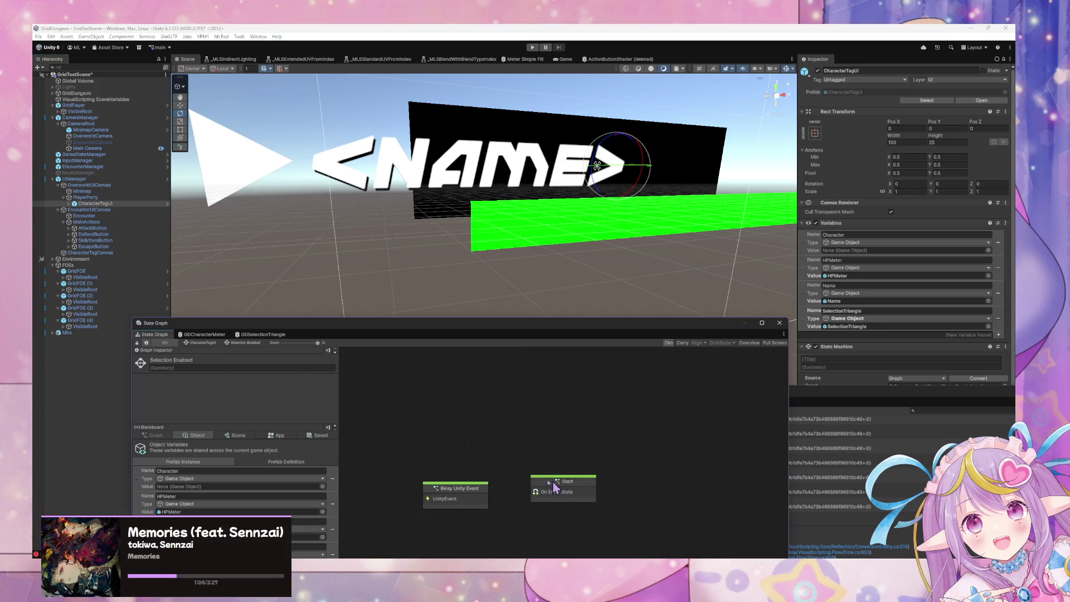
double_click(453, 441)
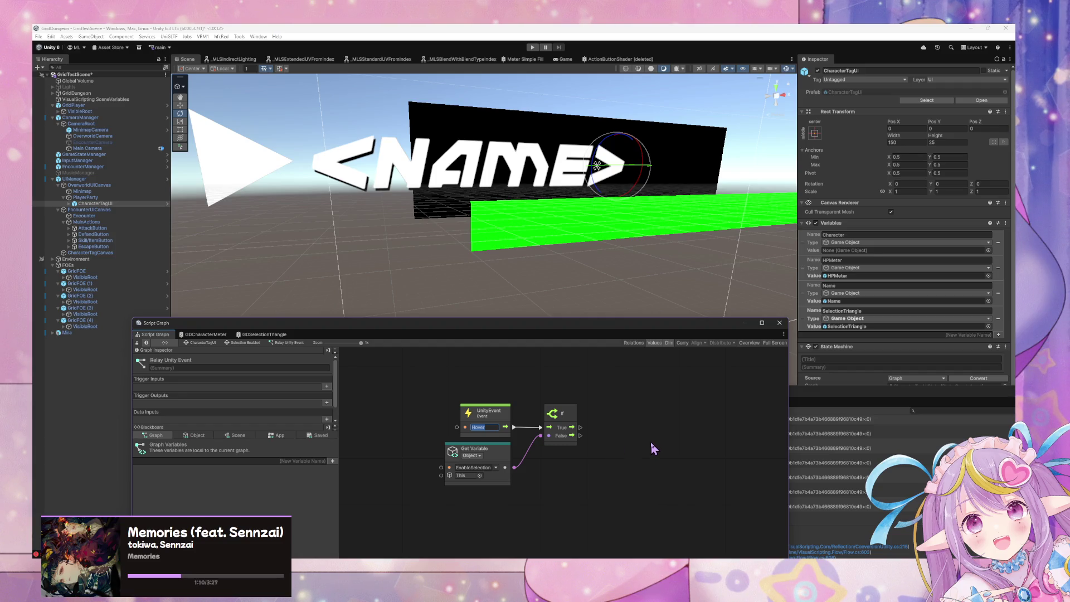
type("Select")
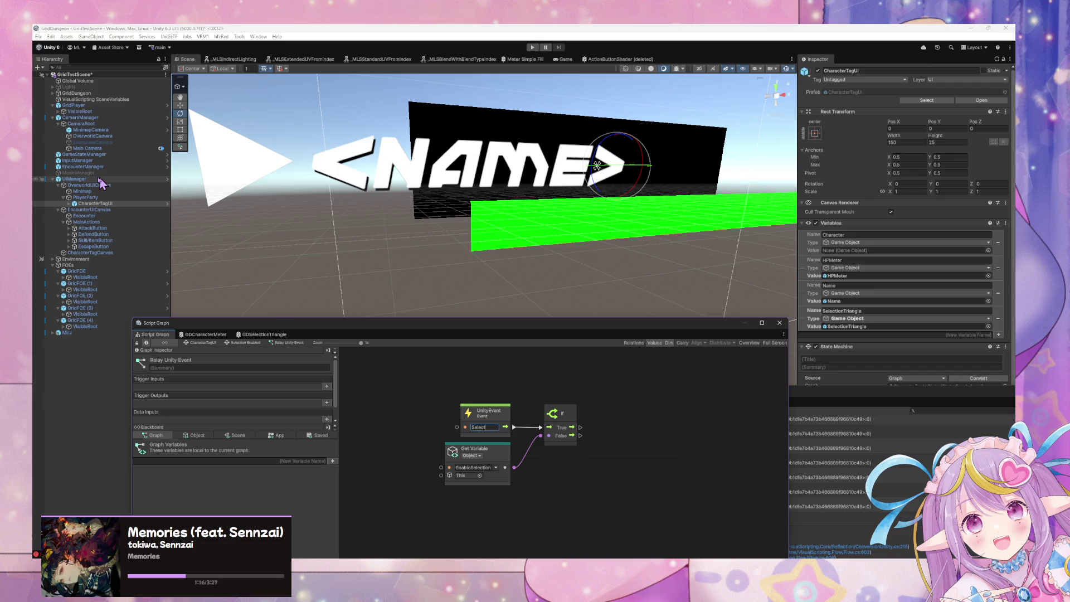
left_click(986, 106)
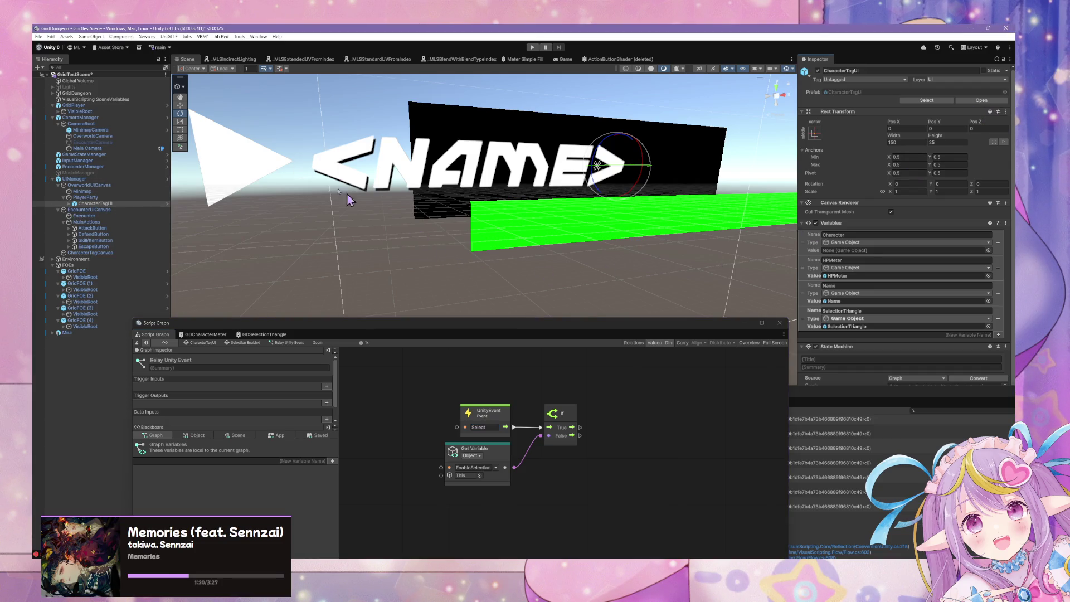
left_click(982, 100)
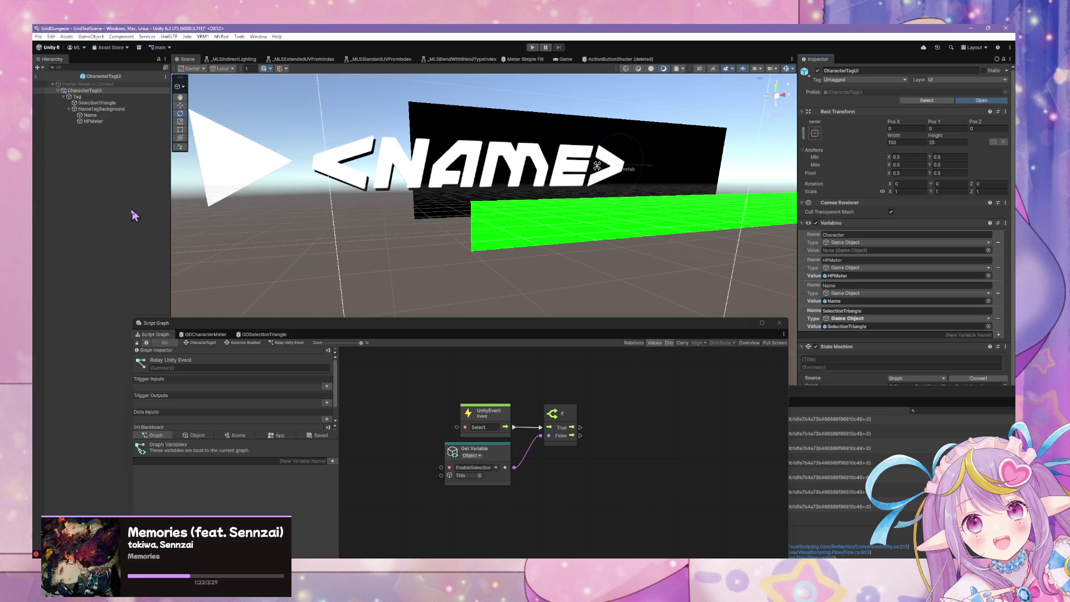
left_click(100, 109)
- Select the CharacterTagUI prefab root, scroll to its Event Trigger, and add an empty Pointer Enter listener
left_click(104, 103)
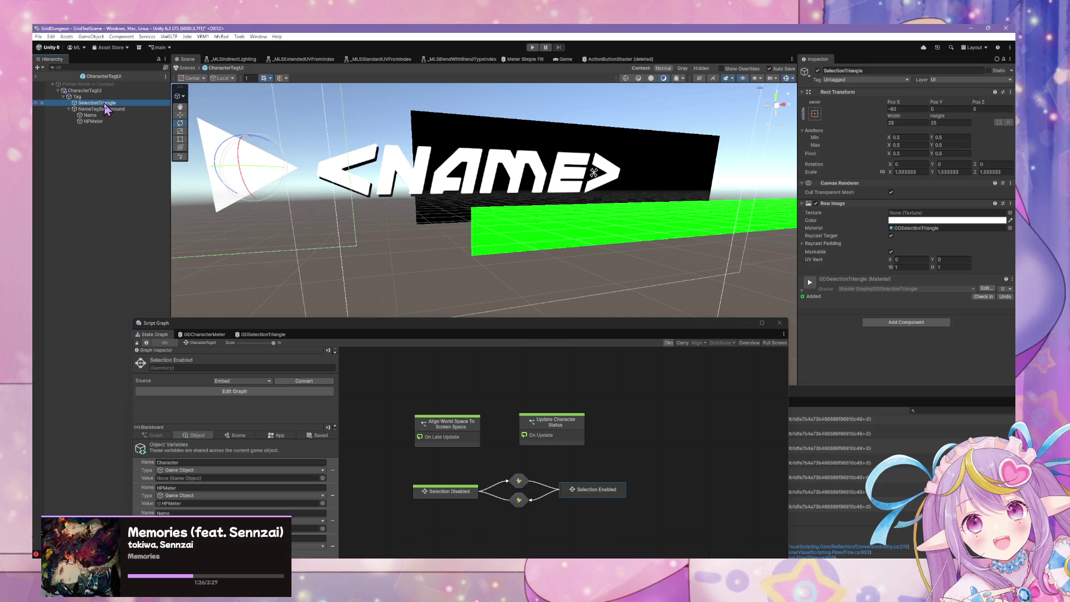
left_click(103, 90)
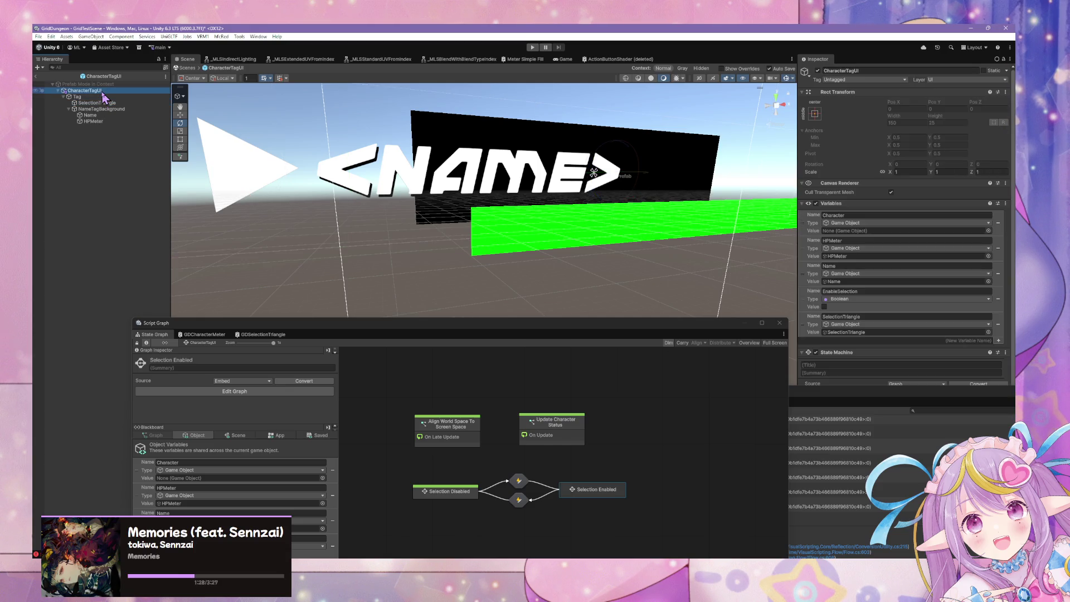
scroll(829, 306, "down", 2)
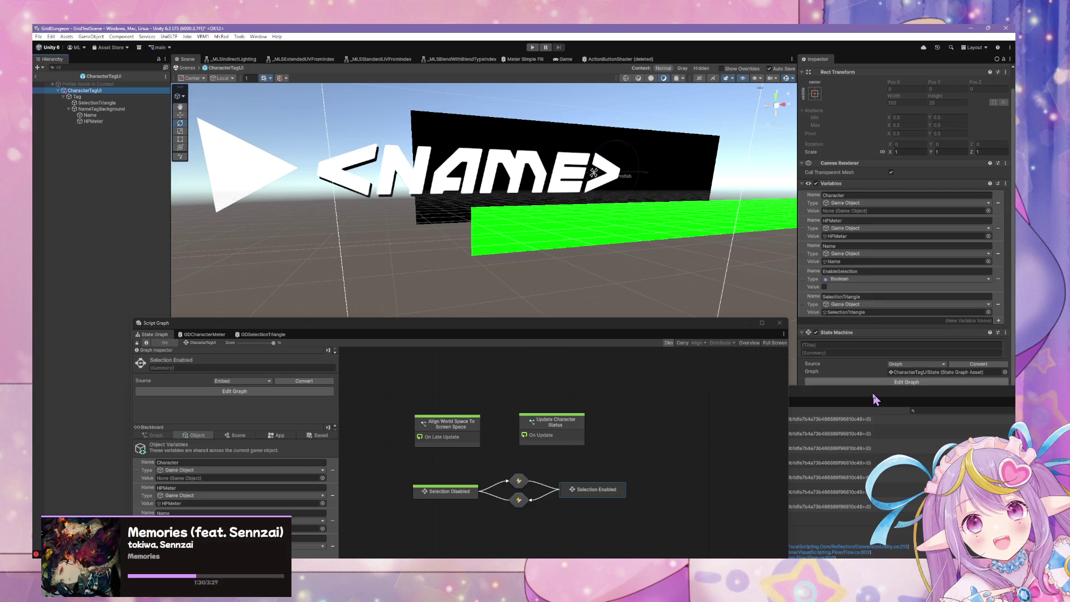
mouse_move(876, 399)
left_mouse_down()
mouse_move(493, 457)
mouse_move(746, 513)
left_mouse_up()
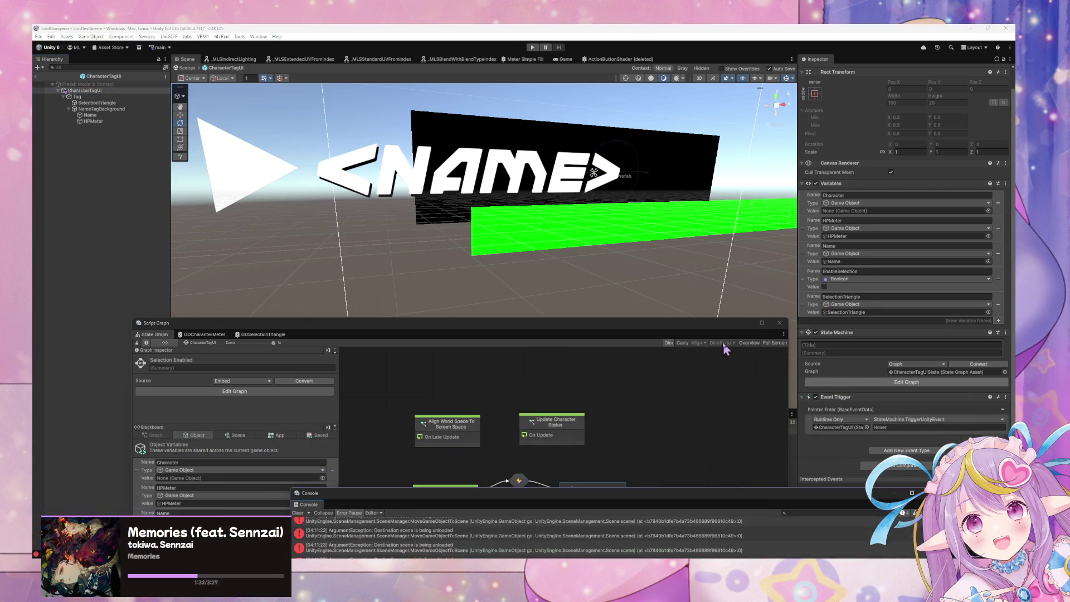
mouse_move(655, 324)
left_mouse_down()
mouse_move(673, 211)
mouse_move(604, 187)
left_mouse_up()
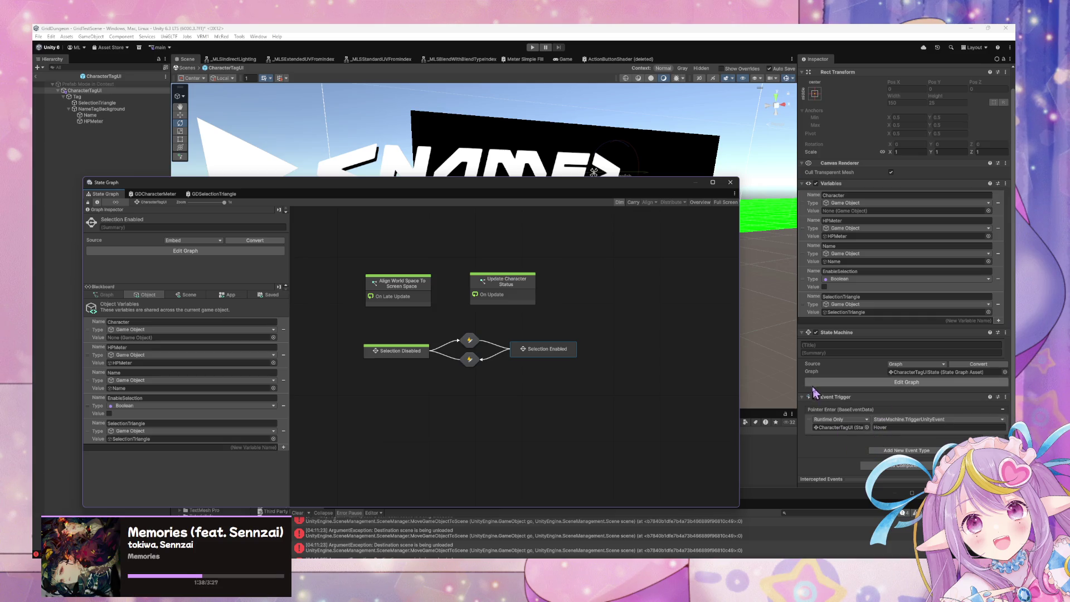
left_click(987, 437)
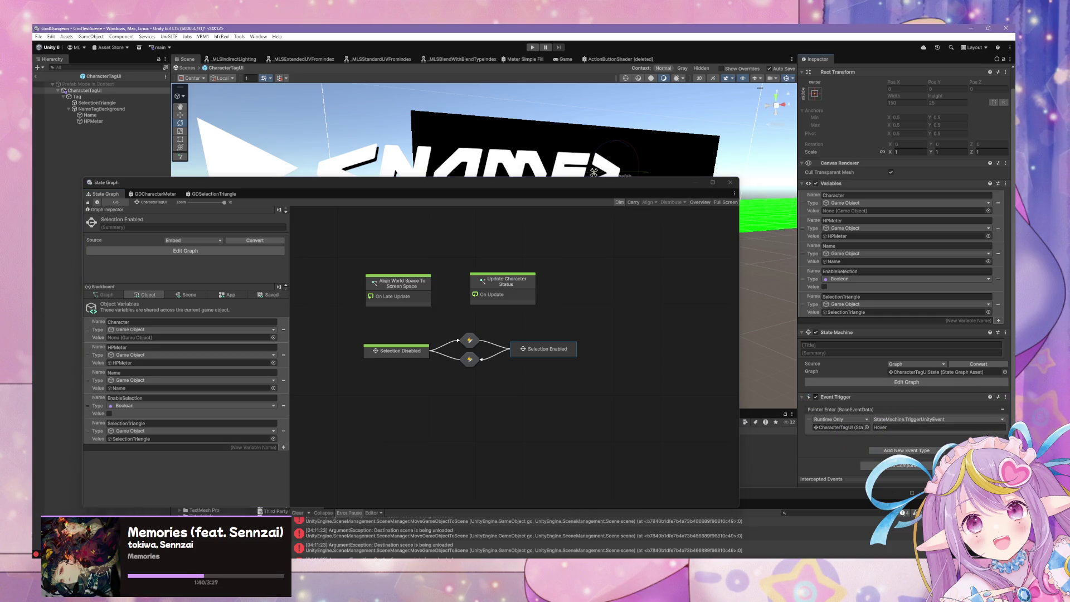
left_click(995, 436)
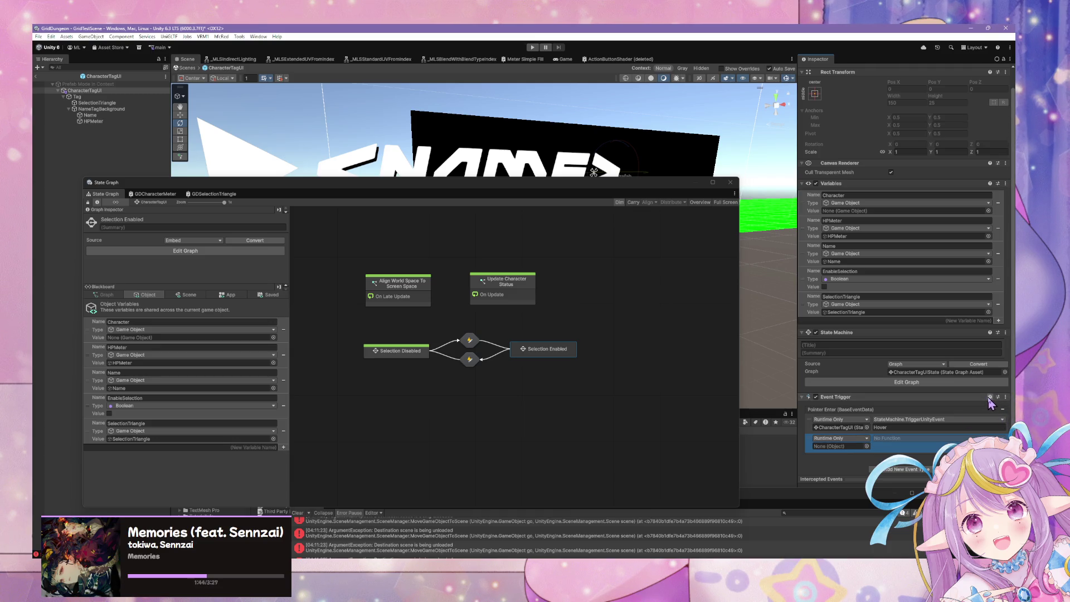
- Replace the Event Trigger's Pointer Enter event with a Pointer Click event that has one listener
left_click(1003, 409)
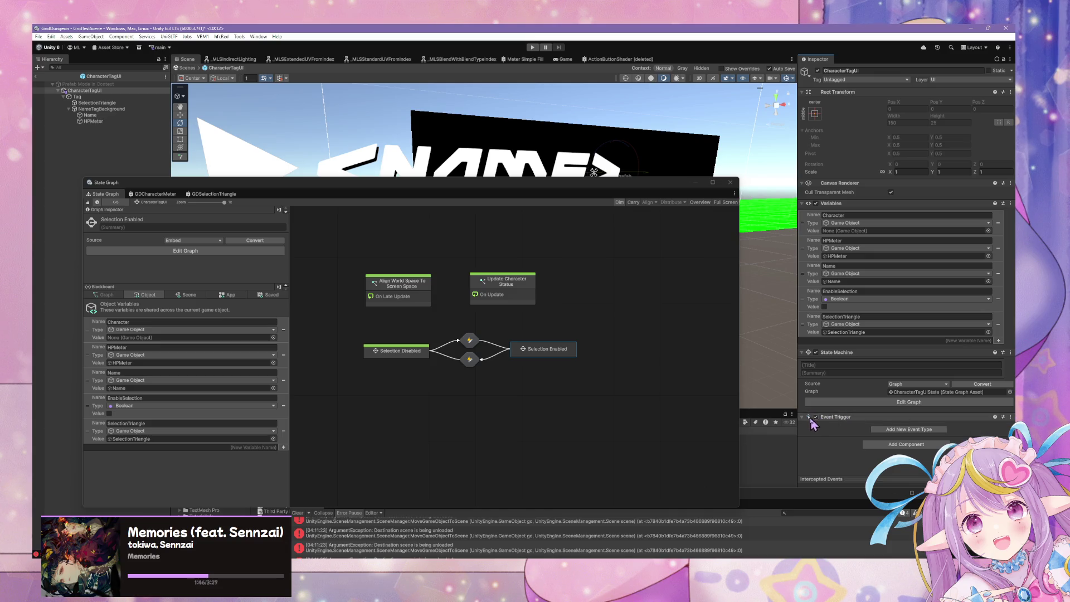
left_click(919, 429)
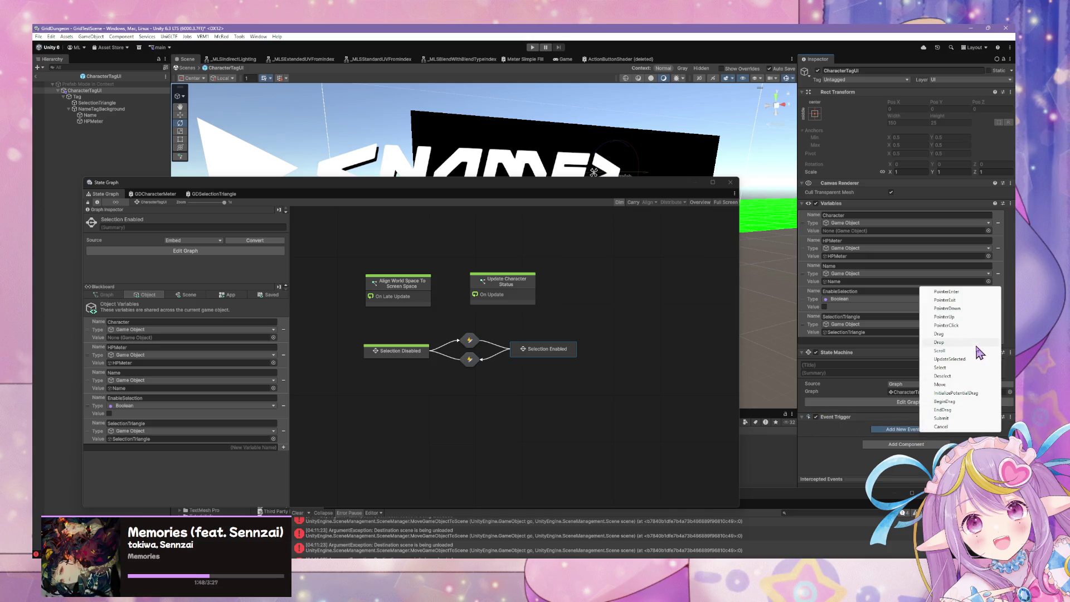
left_click(947, 326)
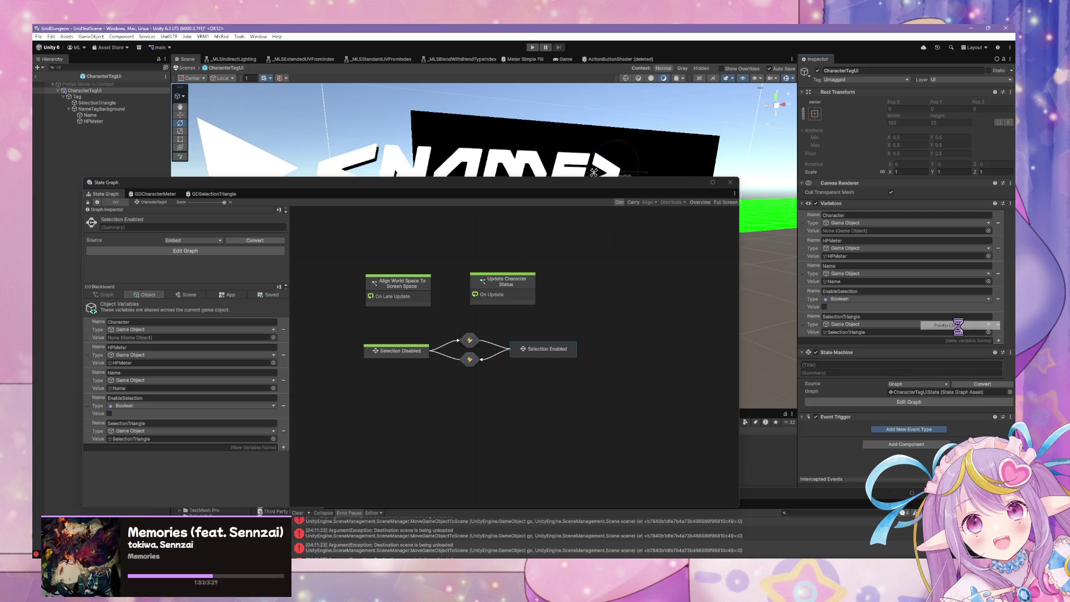
left_click(994, 453)
- Point the Pointer Click listener at CharacterTagUI's StateMachine.TriggerUnityEvent, then enter the Selection Enabled state
left_click(866, 447)
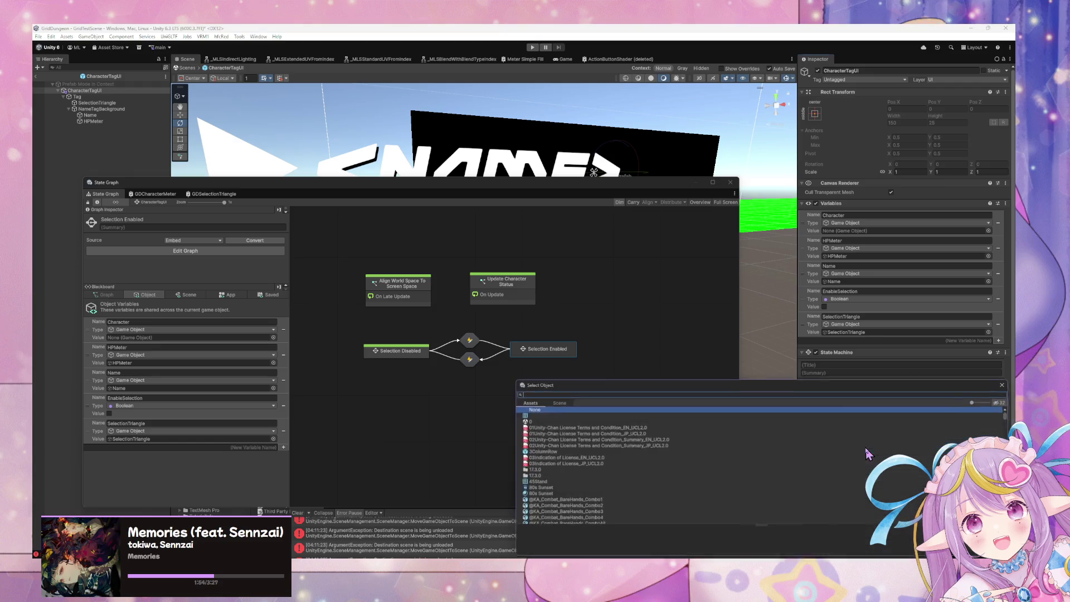
left_click(554, 401)
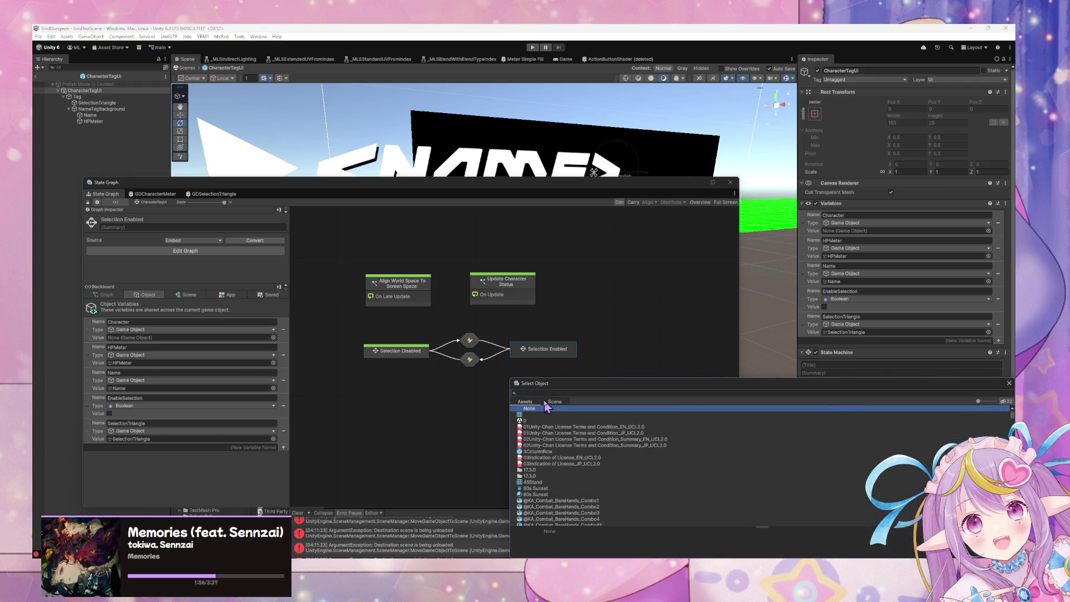
double_click(560, 420)
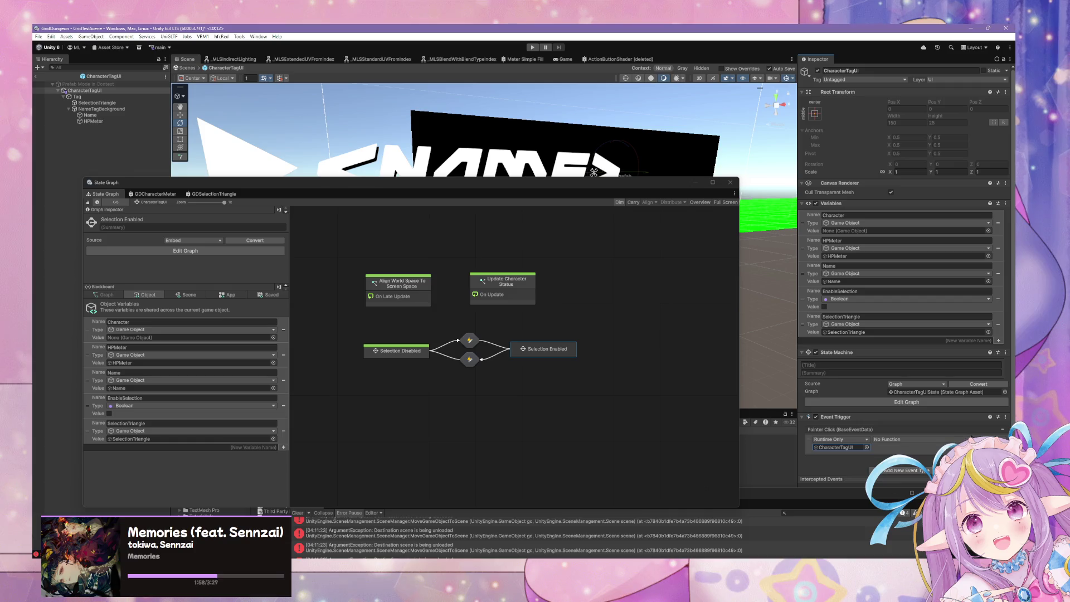
left_click(887, 440)
mouse_move(916, 494)
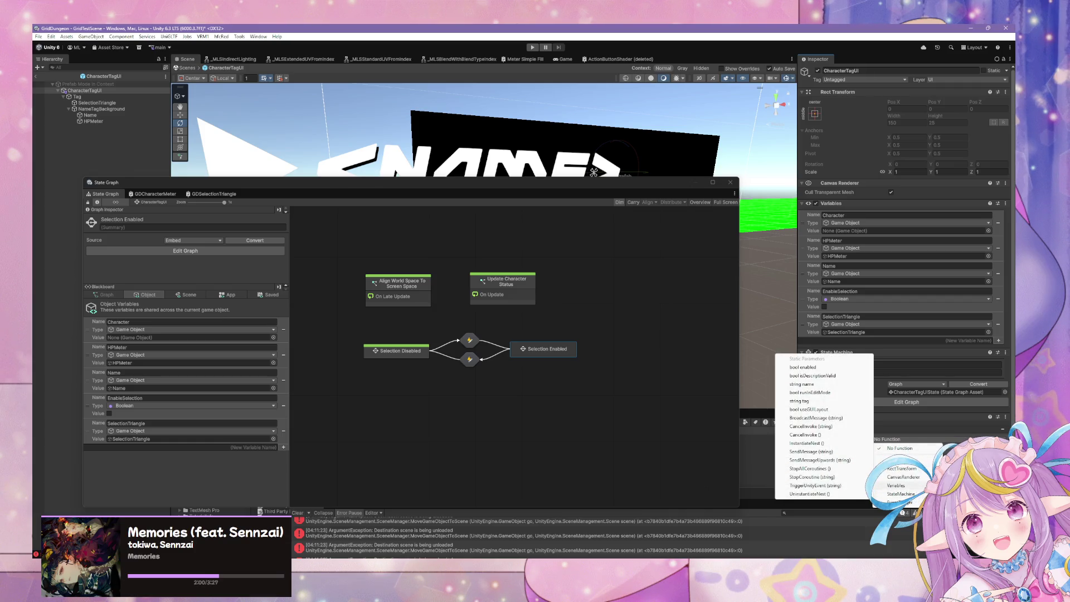
left_click(811, 485)
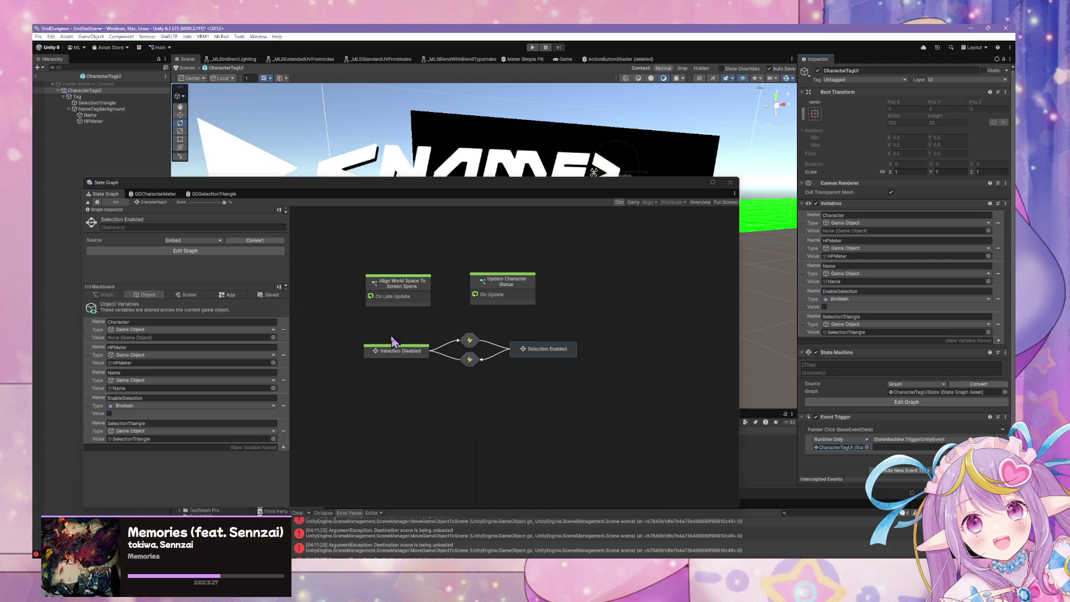
double_click(547, 340)
- In Relay Unity Event, rename the UnityEvent node and the Pointer Click argument to 'Selected'
double_click(388, 301)
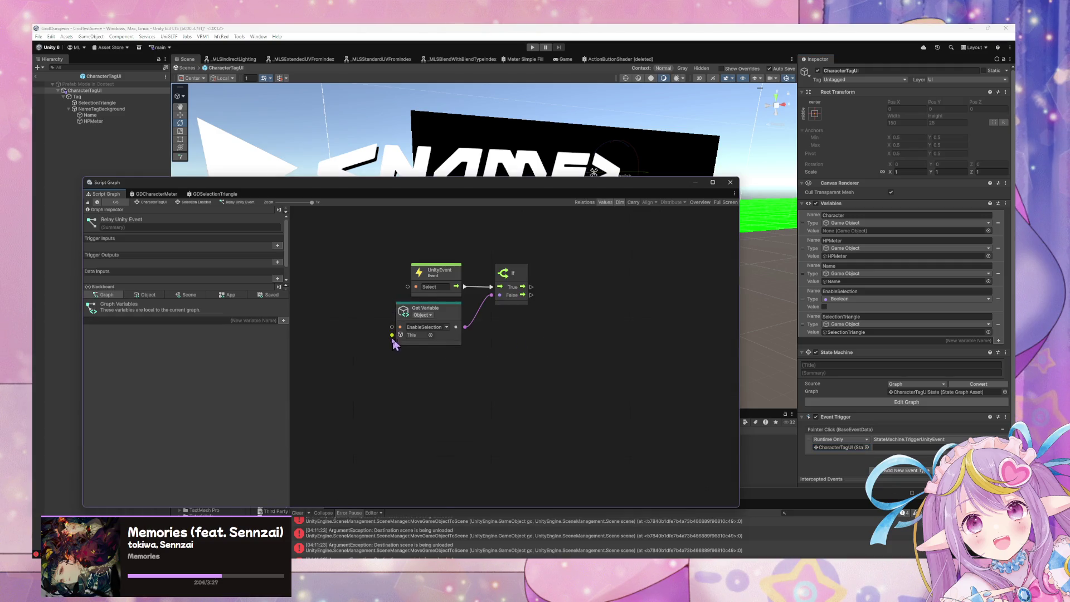
left_click(902, 447)
type("Select")
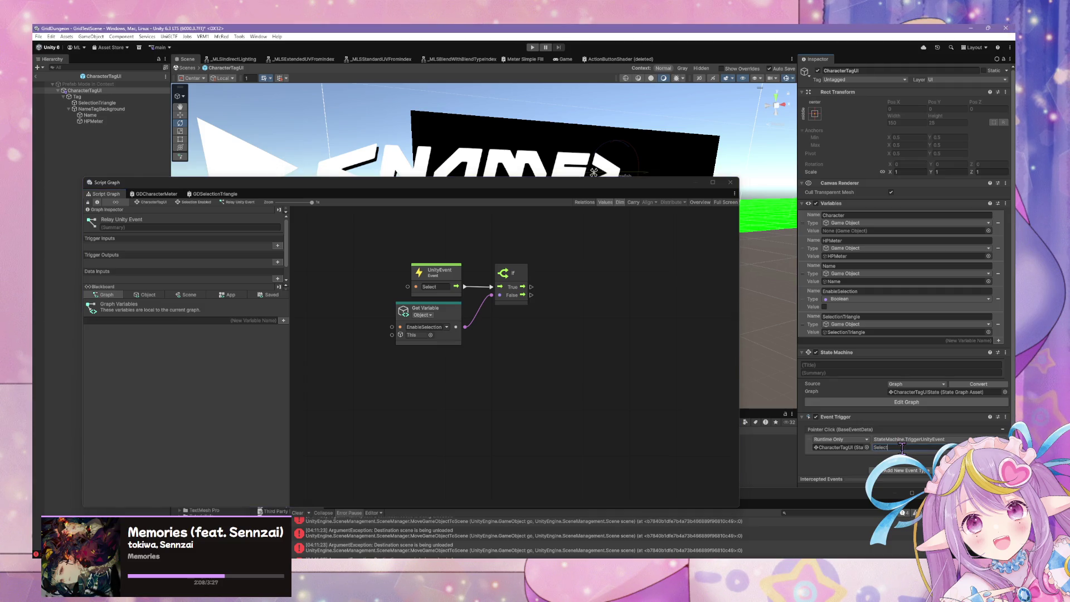
left_click(442, 287)
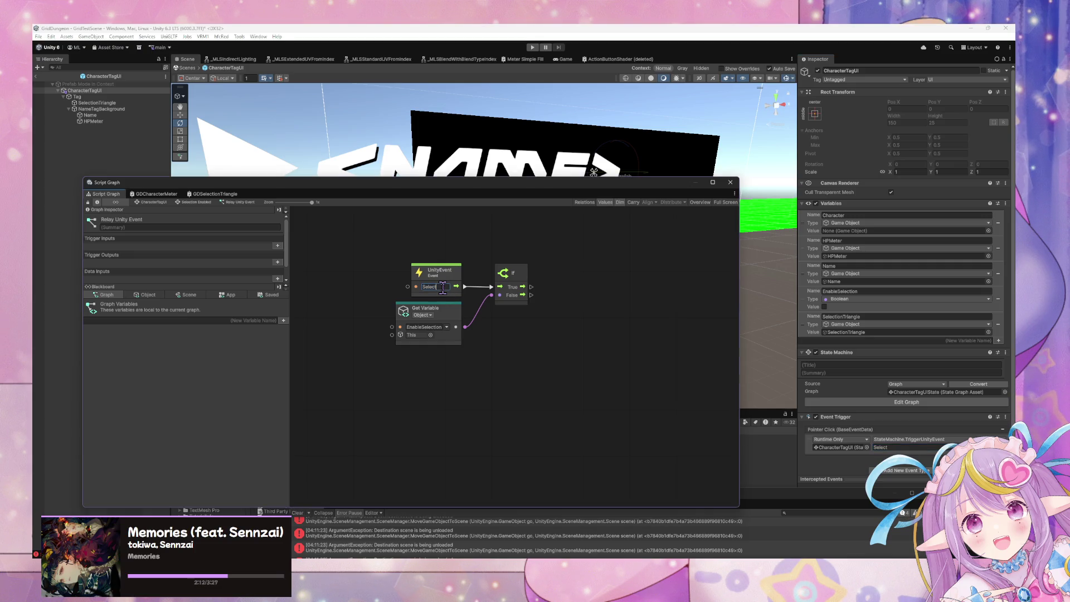
left_click(899, 447)
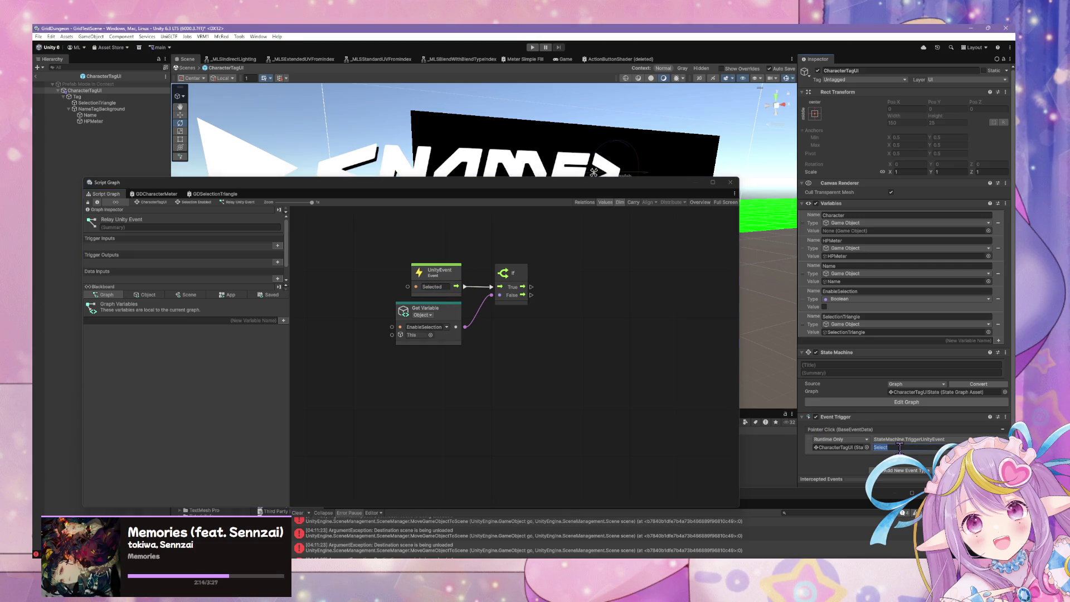
key("End")
type("ed")
- Move the UnityEvent and Get Variable nodes up-left and the If node down-right
left_click_drag(463, 273, 458, 260)
left_click_drag(458, 310, 452, 300)
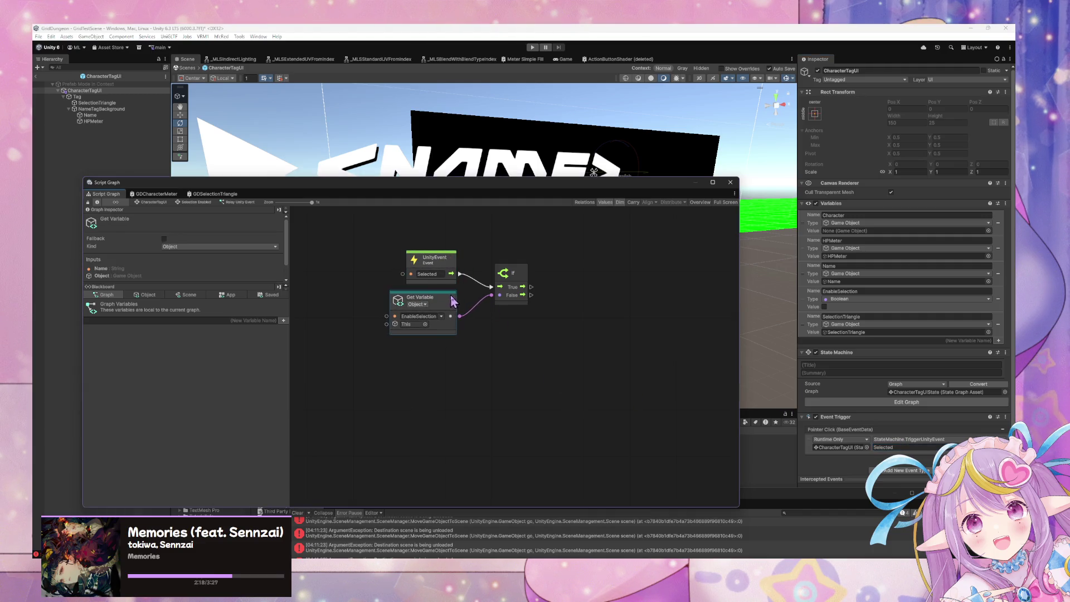
left_click_drag(519, 280, 521, 287)
- Add a Trigger Custom Event node by searching 'trigger custom event'
right_click(609, 328)
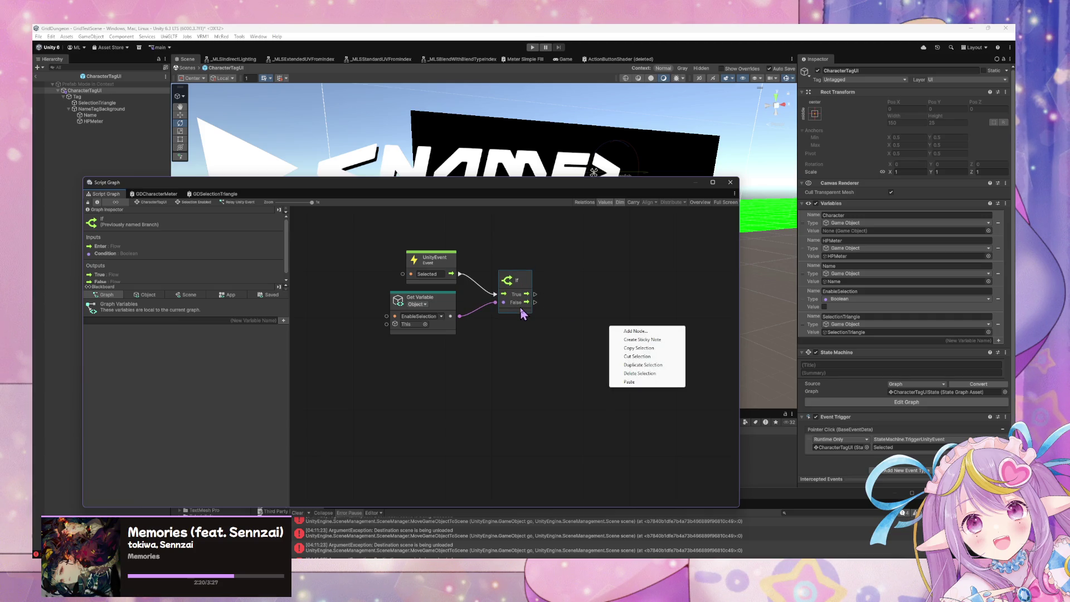
left_click(633, 331)
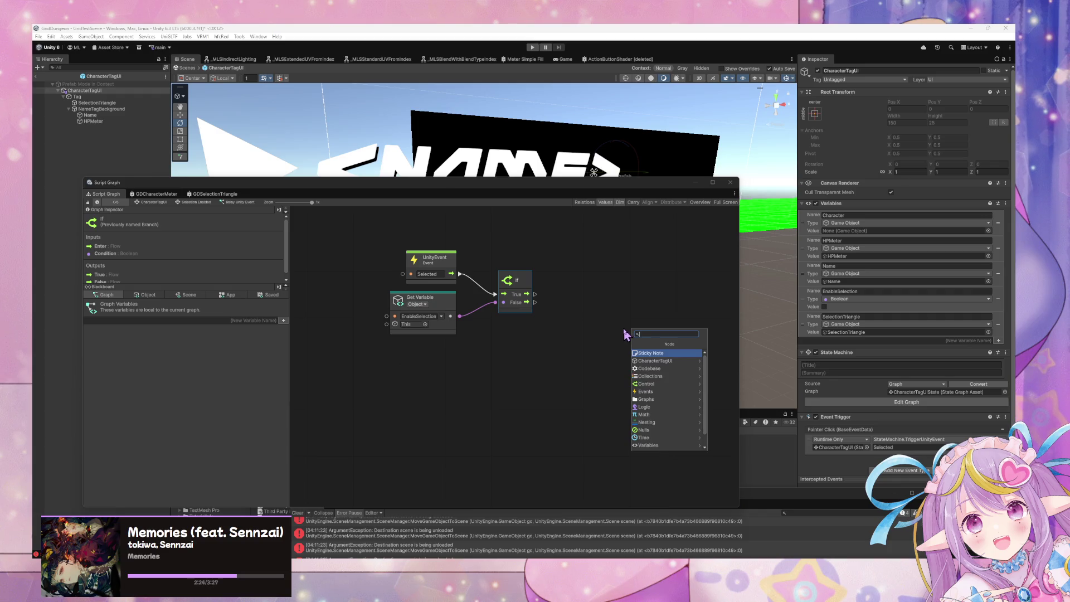
type("trigger")
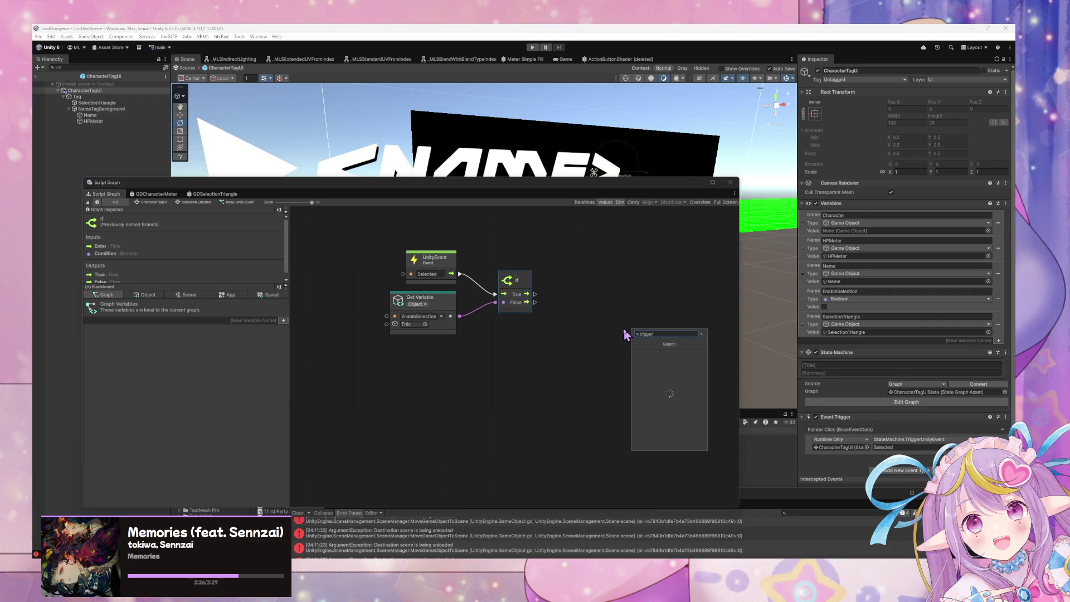
type(" custom event")
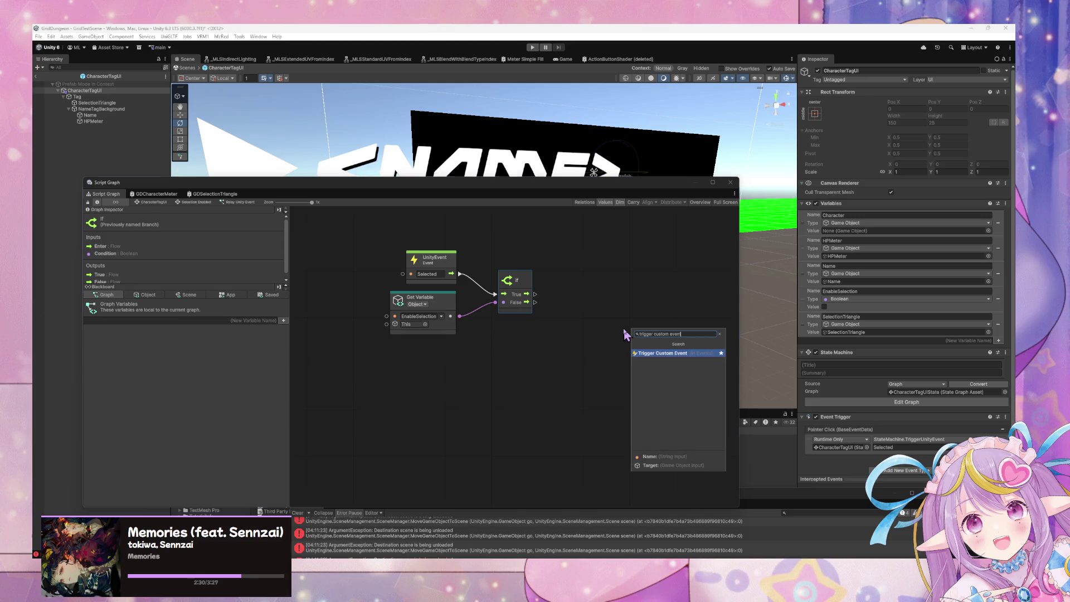
key("Return")
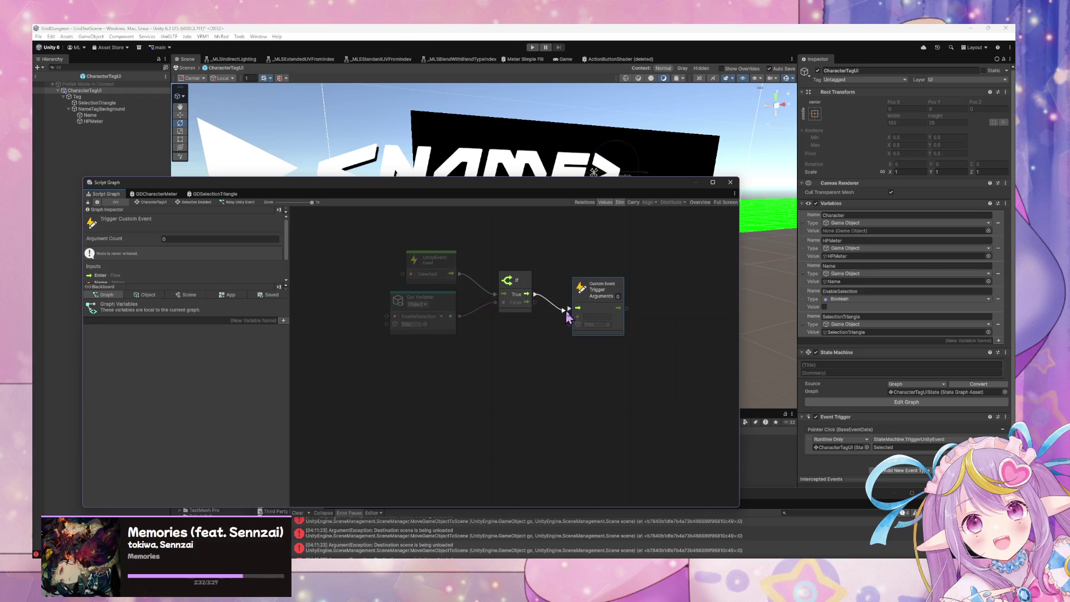
- Name the custom event 'Selected' and set its argument count to 1
double_click(427, 273)
key("ctrl+c")
left_click(593, 317)
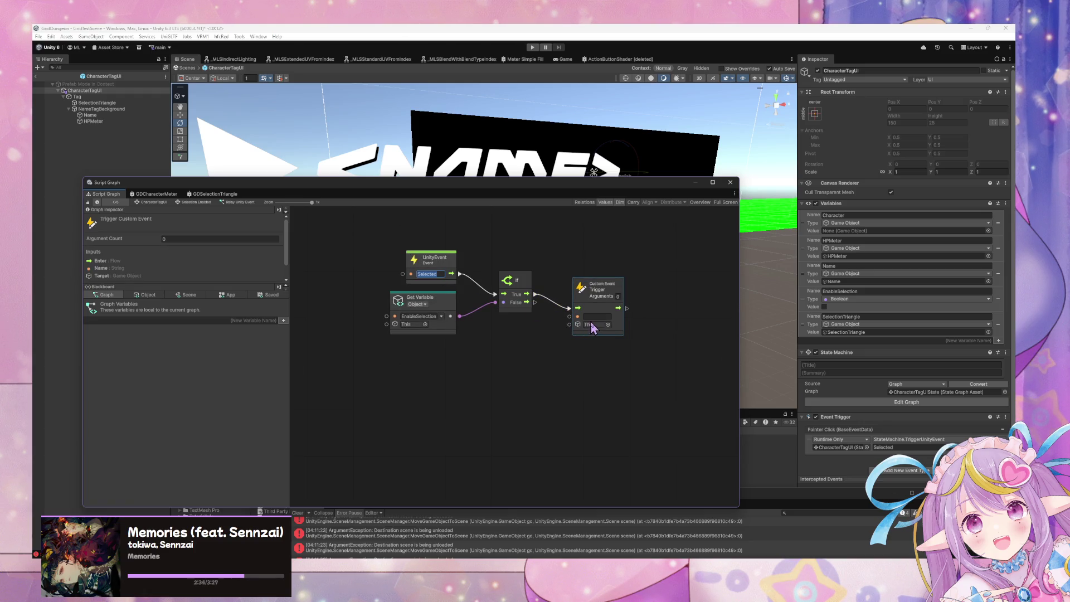
key("ctrl+v")
left_click(617, 295)
type("1")
left_click(148, 295)
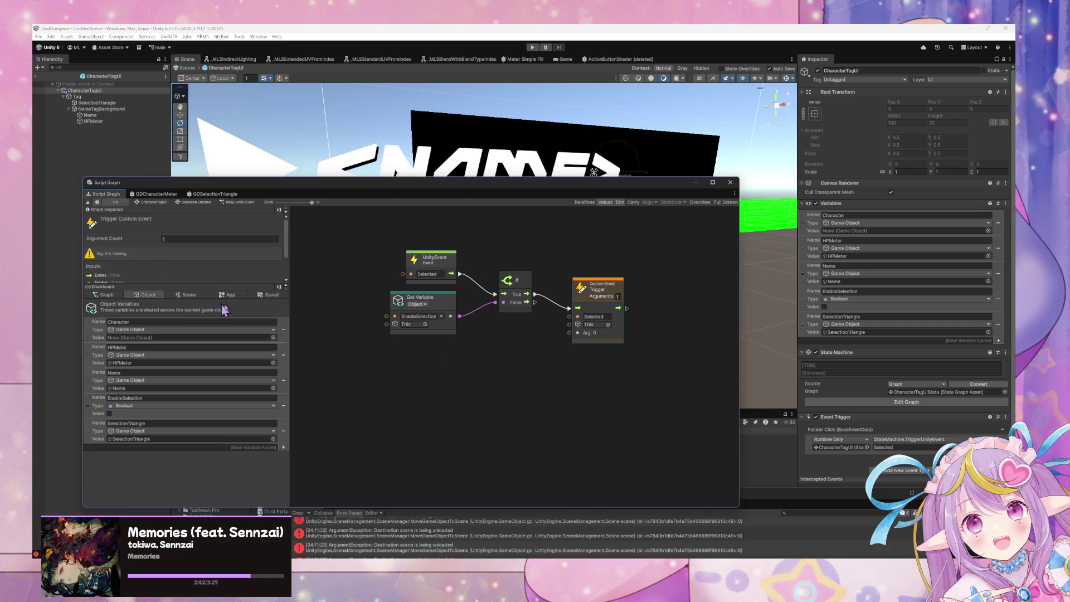
- Drag the EncounterManager scene variable into the graph and connect it as the custom event's target
left_click(186, 295)
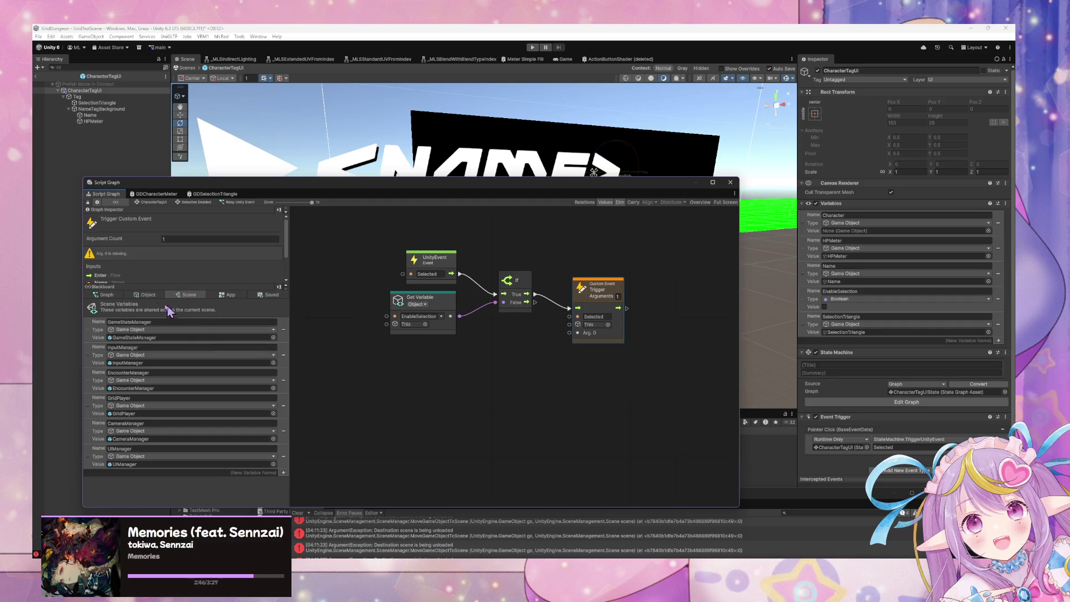
left_click(106, 295)
left_click(136, 295)
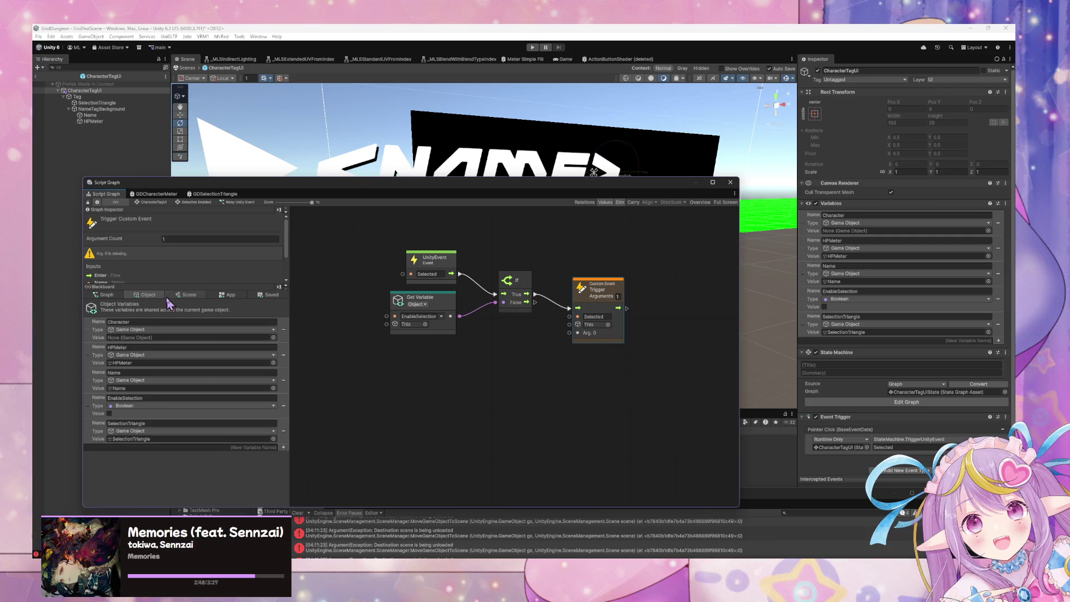
left_click(174, 297)
left_click_drag(96, 381, 385, 348)
left_click_drag(460, 370, 578, 316)
- Add a This node and wire it into the custom event's Arg. 0
right_click(542, 381)
left_click(570, 389)
type("this")
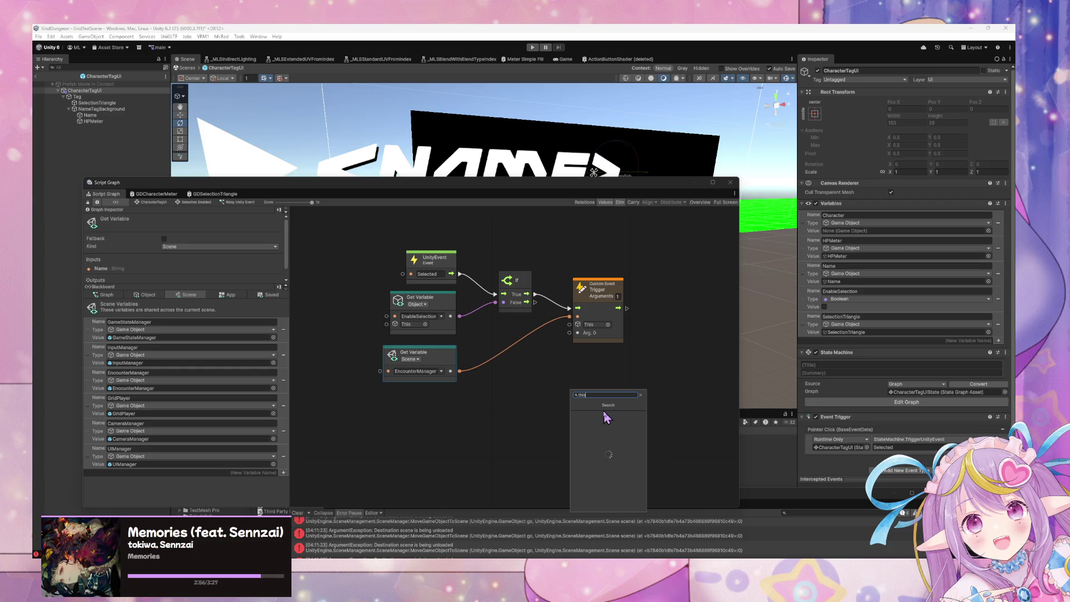
left_click(597, 419)
left_click_drag(578, 406, 569, 325)
left_click_drag(576, 390, 492, 387)
- Add a Create List node to the graph
right_click(541, 385)
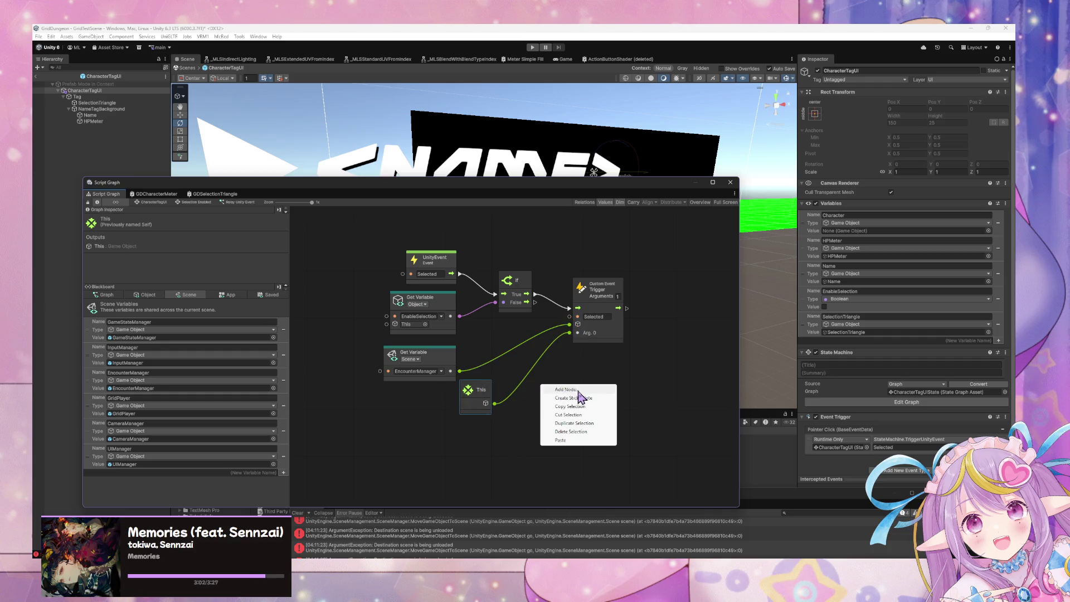
left_click(581, 389)
type("create")
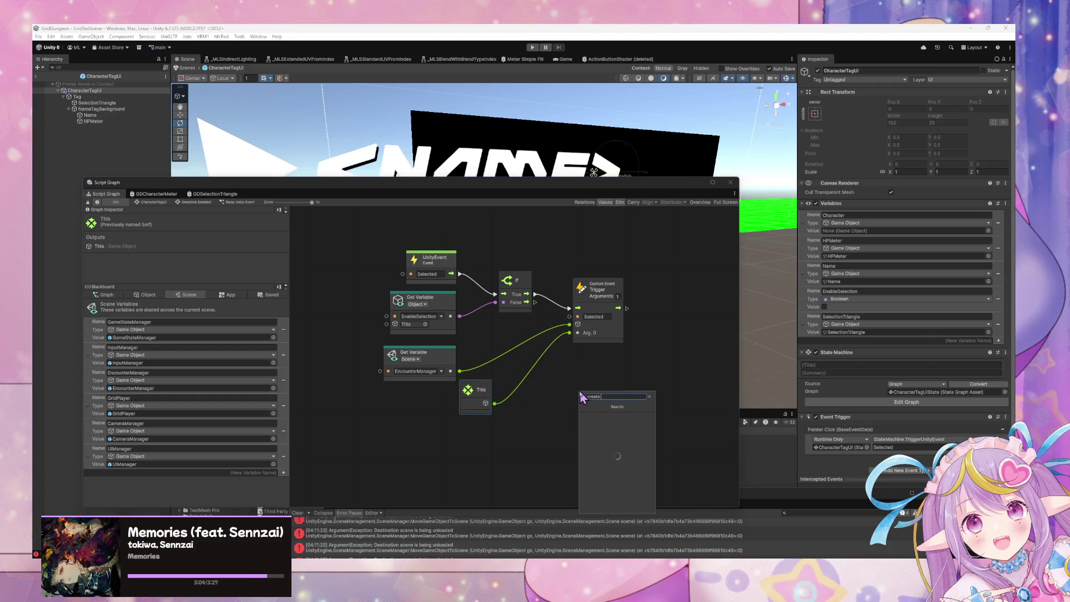
type(" list")
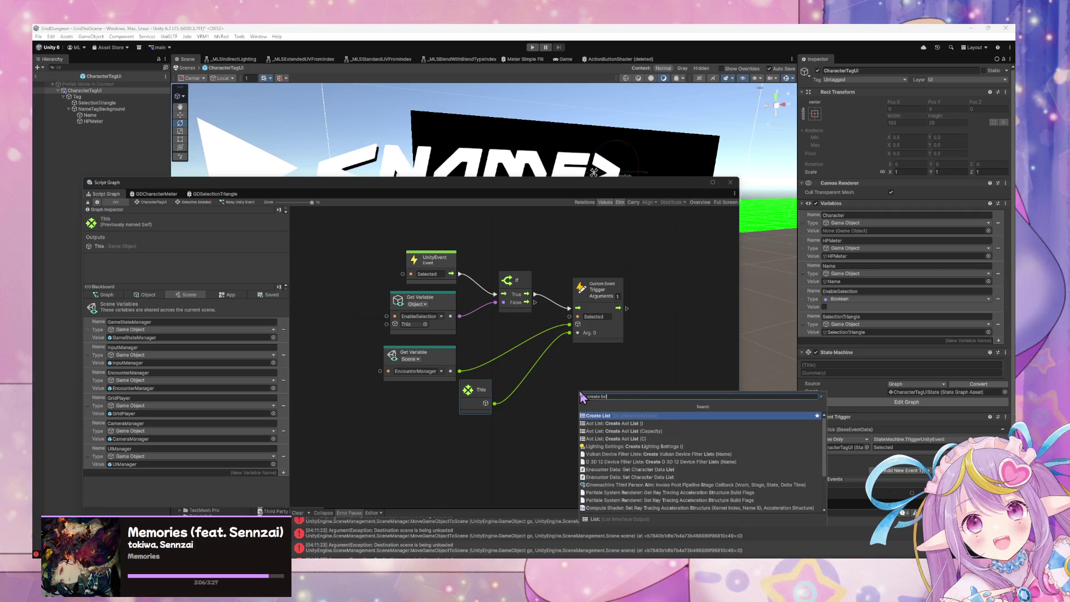
key("Down")
key("Up")
key("Return")
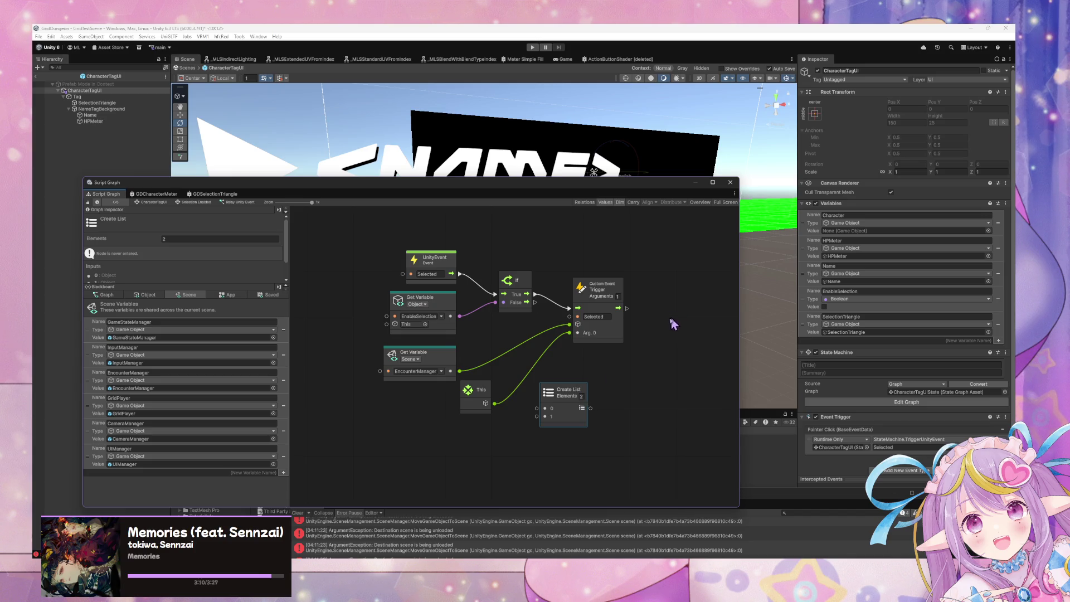
- Connect the Create List output to the trigger's Arg. 0 and delete the This node
mouse_move(582, 398)
left_mouse_down()
mouse_move(506, 411)
mouse_move(546, 412)
mouse_move(544, 390)
mouse_move(552, 400)
mouse_move(484, 431)
mouse_move(520, 440)
mouse_move(572, 340)
left_mouse_up()
type("1")
key("Escape")
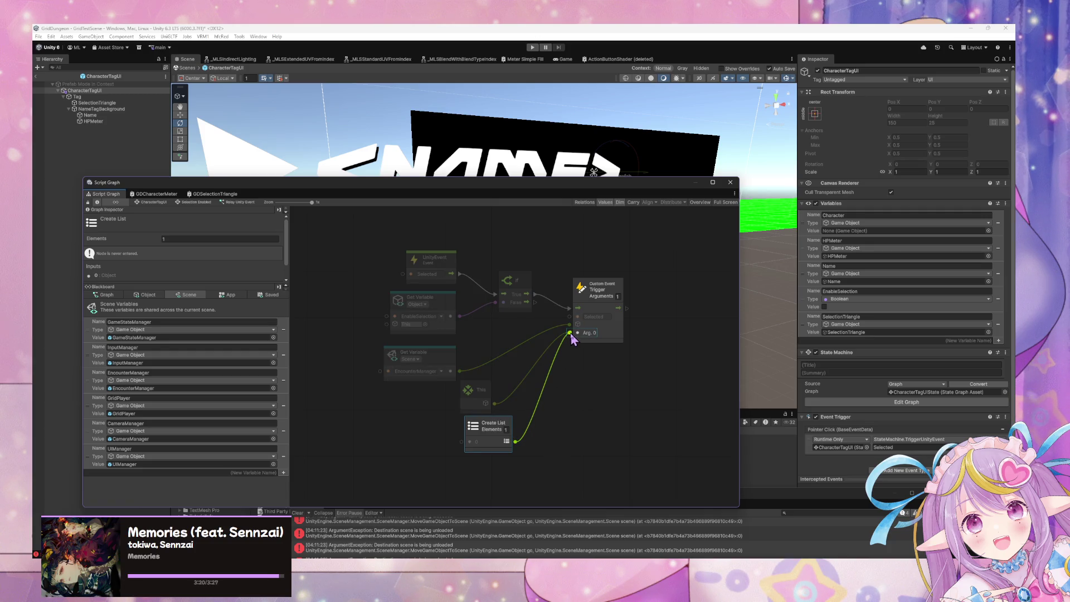
left_click_drag(571, 335, 570, 333)
left_click(480, 400)
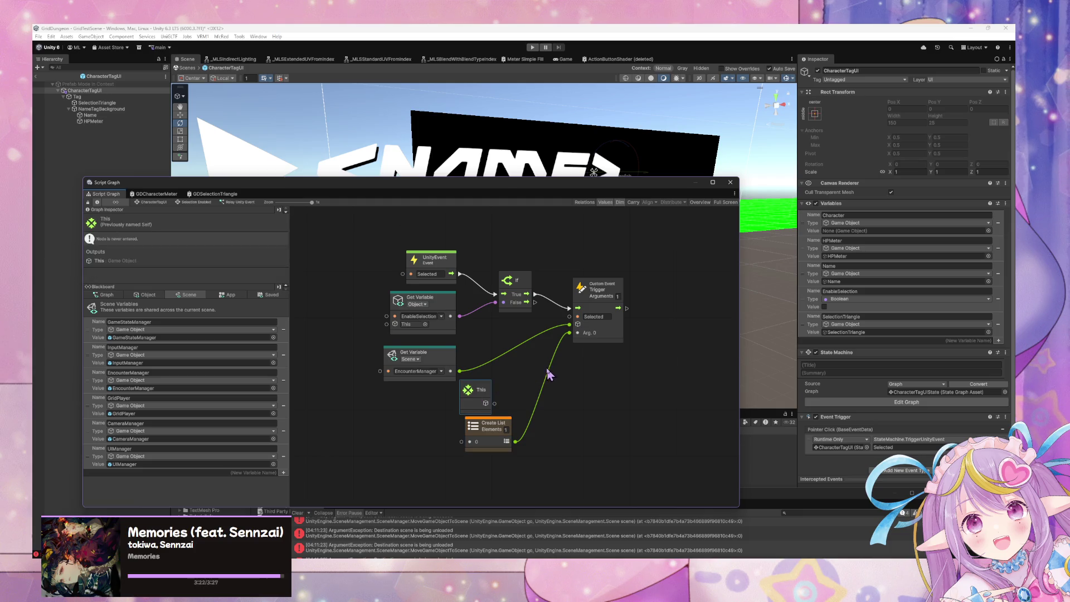
key("Delete")
- Add an Object Get Variable node for Character from the Object variables
left_click(146, 295)
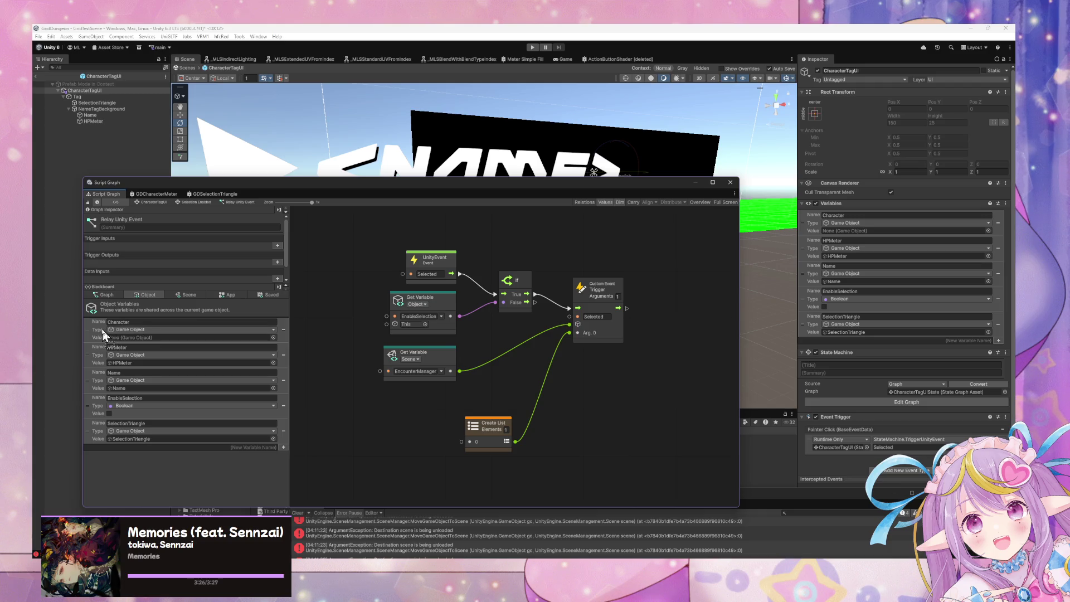
mouse_move(99, 333)
left_mouse_down()
mouse_move(258, 351)
mouse_move(346, 396)
mouse_move(328, 412)
mouse_move(403, 428)
left_mouse_up()
left_click(416, 395)
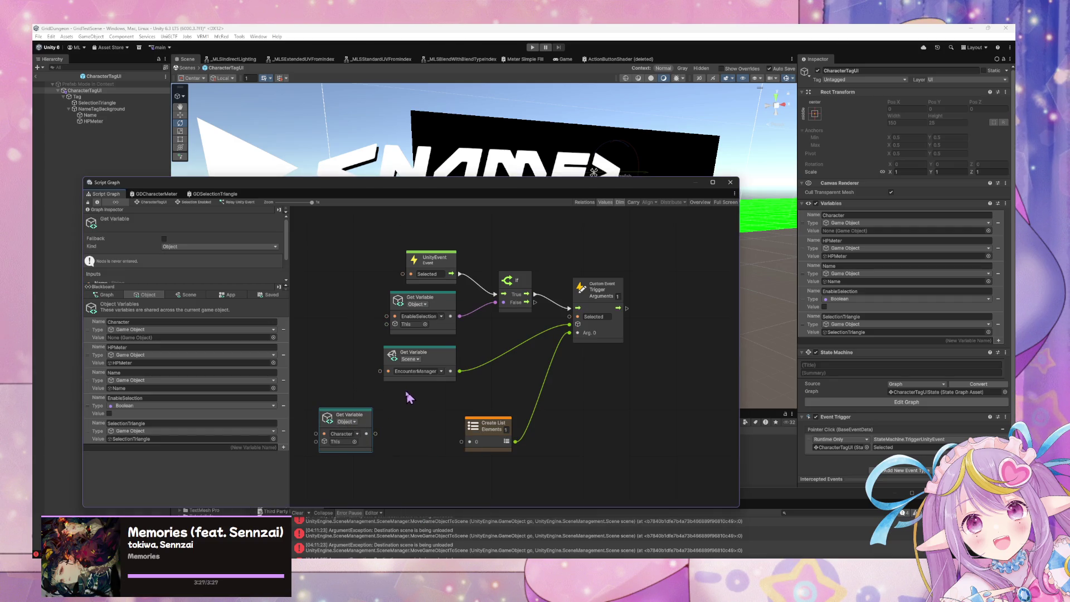
mouse_move(362, 429)
left_mouse_down()
mouse_move(511, 355)
mouse_move(373, 417)
left_mouse_up()
left_click(511, 355)
left_click(513, 360)
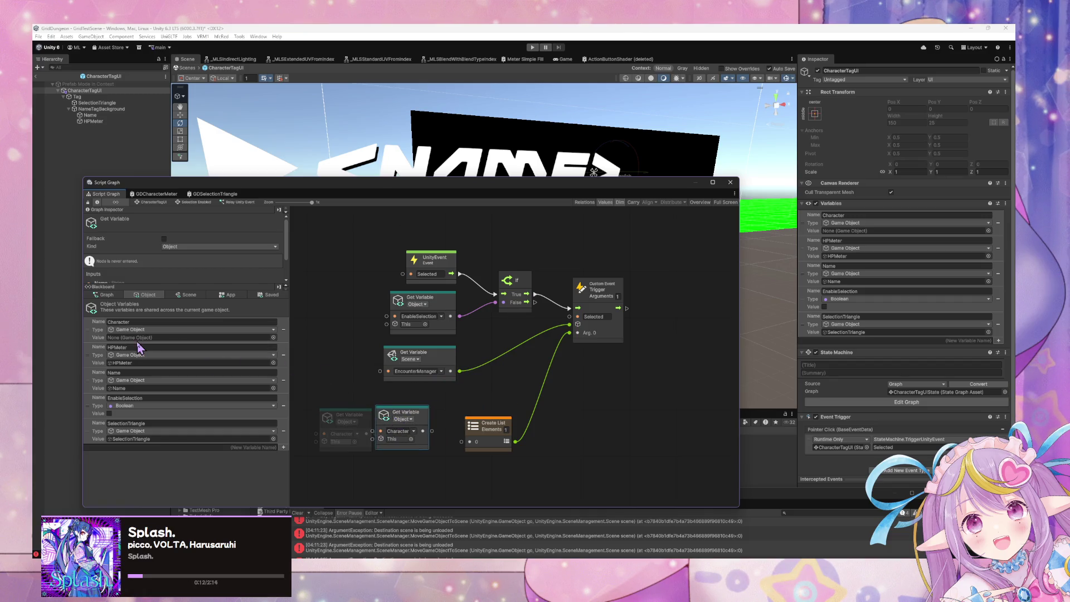